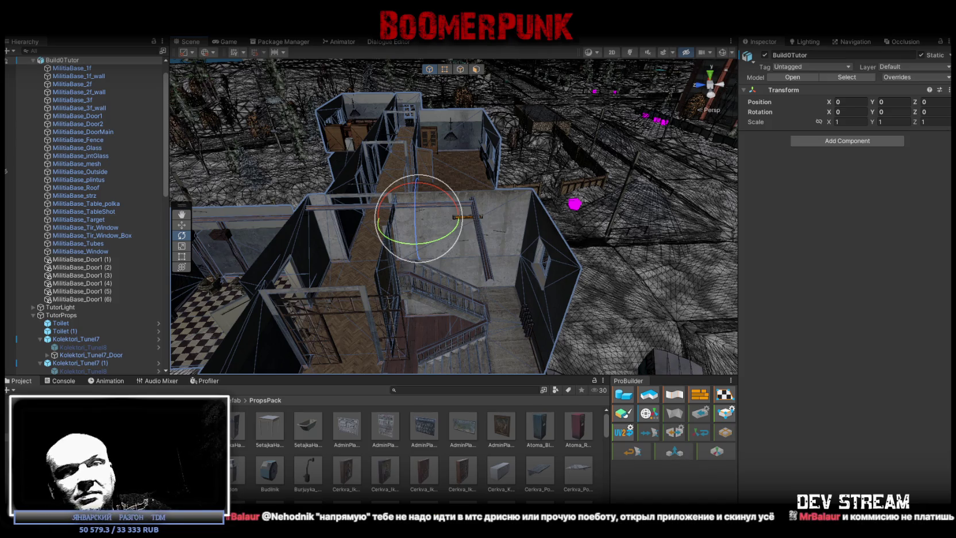
# Step: Look into the rooms and preview the Cerkva_Ikona4 icon and Divan1 sofa props
pyautogui.moveTo(529, 177)
pyautogui.mouseDown()
pyautogui.moveTo(418, 195)
pyautogui.moveTo(451, 428)
pyautogui.mouseUp()
pyautogui.click(459, 468)
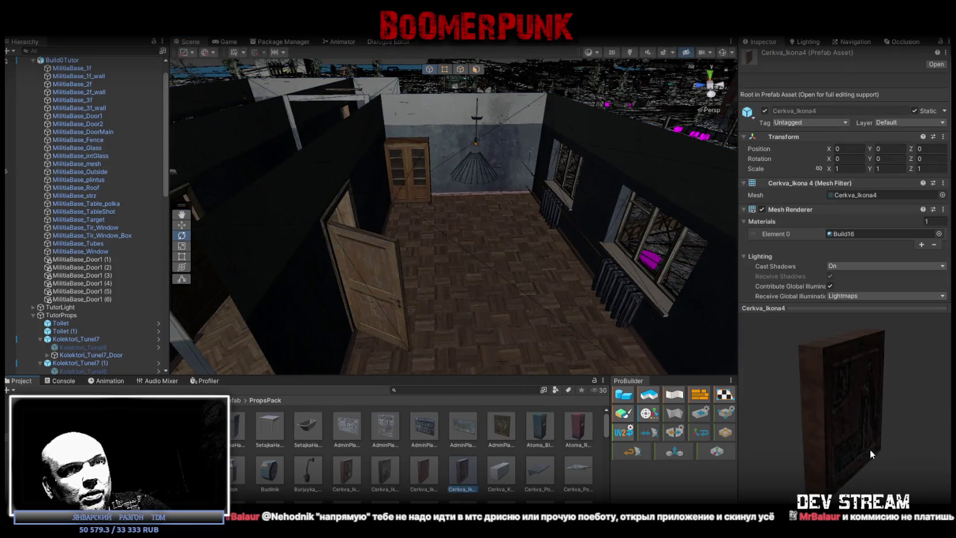
pyautogui.scroll(-2, 451, 477)
pyautogui.scroll(-1, 453, 471)
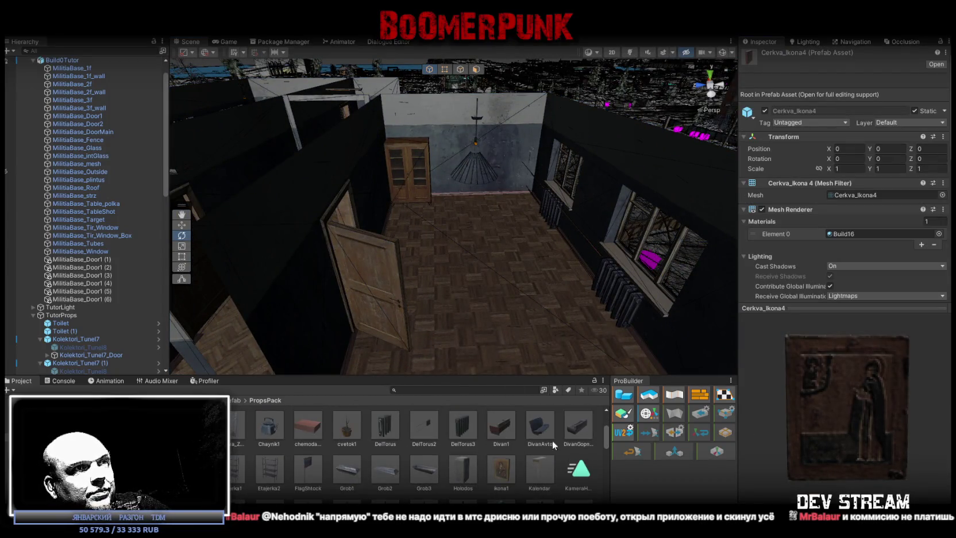
pyautogui.click(501, 432)
pyautogui.moveTo(402, 259)
pyautogui.mouseDown()
pyautogui.moveTo(344, 280)
pyautogui.moveTo(469, 252)
pyautogui.mouseUp()
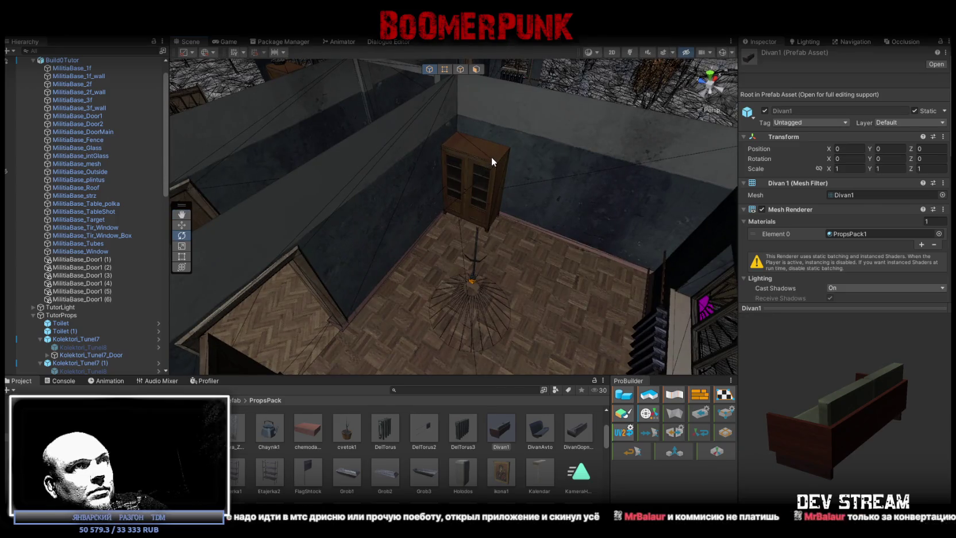
# Step: Set the Shkaf1 cabinet down onto the room's floor with the Move tool
pyautogui.click(492, 157)
pyautogui.moveTo(538, 164)
pyautogui.mouseDown()
pyautogui.moveTo(466, 206)
pyautogui.moveTo(615, 182)
pyautogui.moveTo(472, 164)
pyautogui.moveTo(521, 160)
pyautogui.moveTo(523, 130)
pyautogui.moveTo(409, 218)
pyautogui.moveTo(402, 270)
pyautogui.mouseUp()
pyautogui.press('w')
pyautogui.moveTo(569, 221)
pyautogui.mouseDown()
pyautogui.moveTo(487, 265)
pyautogui.moveTo(520, 268)
pyautogui.moveTo(500, 269)
pyautogui.moveTo(506, 434)
pyautogui.moveTo(574, 253)
pyautogui.moveTo(517, 236)
pyautogui.moveTo(432, 265)
pyautogui.moveTo(428, 257)
pyautogui.mouseUp()
# Step: Turn the Divan1 sofa beside the cabinet to Y 86.292
pyautogui.press('e')
pyautogui.moveTo(536, 260)
pyautogui.mouseDown()
pyautogui.moveTo(525, 258)
pyautogui.moveTo(549, 220)
pyautogui.moveTo(575, 235)
pyautogui.moveTo(586, 227)
pyautogui.moveTo(546, 213)
pyautogui.moveTo(517, 222)
pyautogui.moveTo(527, 198)
pyautogui.moveTo(459, 196)
pyautogui.moveTo(481, 181)
pyautogui.moveTo(429, 180)
pyautogui.moveTo(395, 224)
pyautogui.moveTo(402, 235)
pyautogui.mouseUp()
pyautogui.press('w')
# Step: Place the Korobka3 box on top of the cabinet, rotated to Y 10.731
pyautogui.scroll(-5, 402, 235)
pyautogui.scroll(-2, 517, 472)
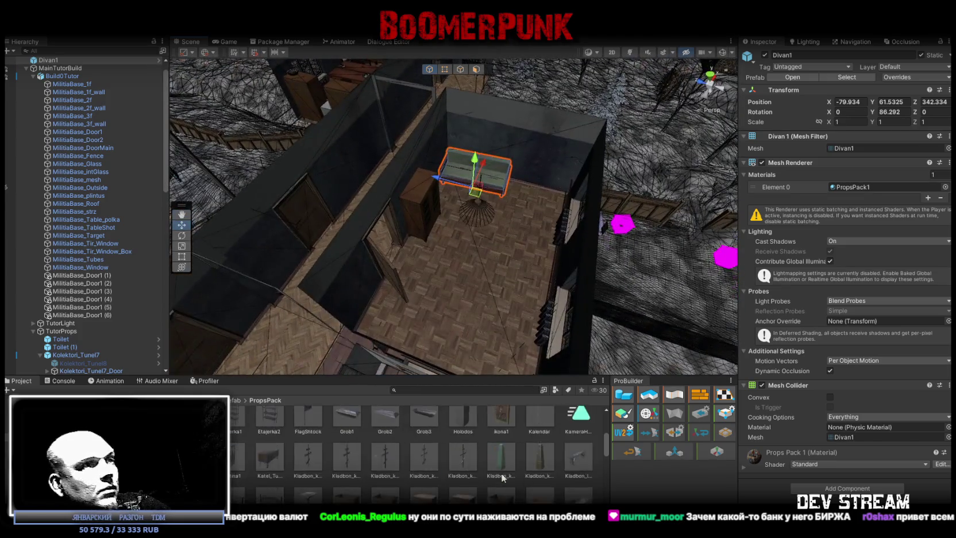
pyautogui.press('f')
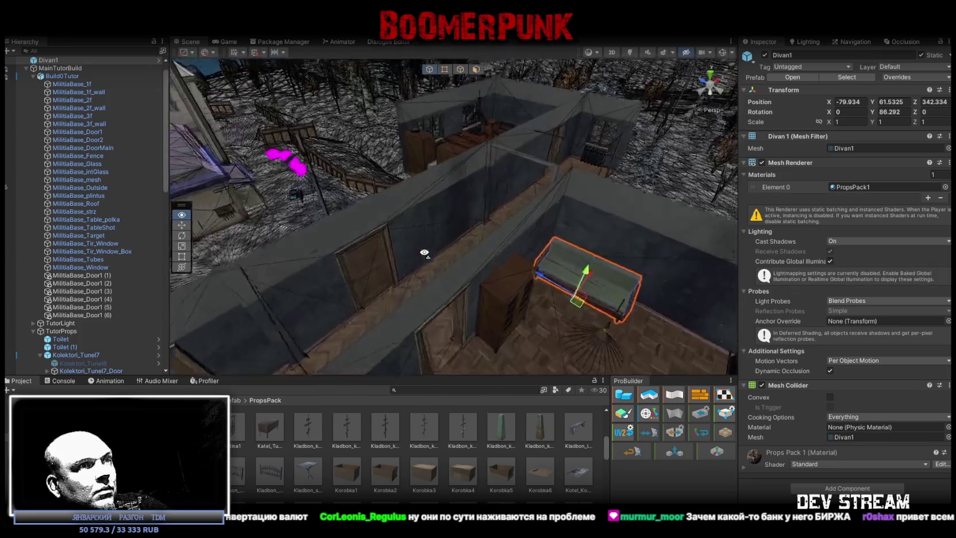
pyautogui.click(433, 465)
pyautogui.moveTo(433, 463); pyautogui.dragTo(531, 267)
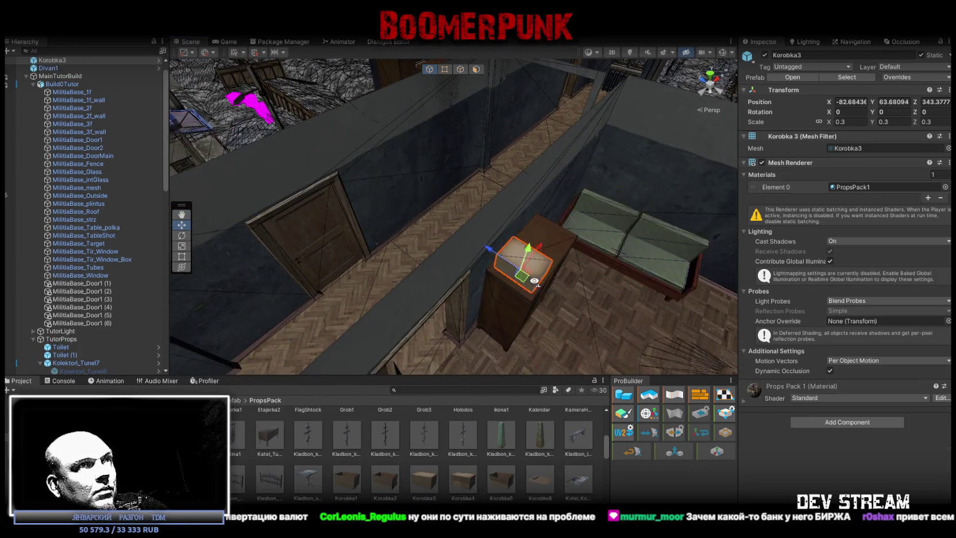
pyautogui.press('f')
pyautogui.moveTo(517, 195)
pyautogui.mouseDown()
pyautogui.moveTo(506, 178)
pyautogui.moveTo(508, 242)
pyautogui.moveTo(450, 265)
pyautogui.mouseUp()
pyautogui.press('e')
pyautogui.moveTo(450, 265)
pyautogui.mouseDown()
pyautogui.moveTo(517, 287)
pyautogui.moveTo(546, 310)
pyautogui.mouseUp()
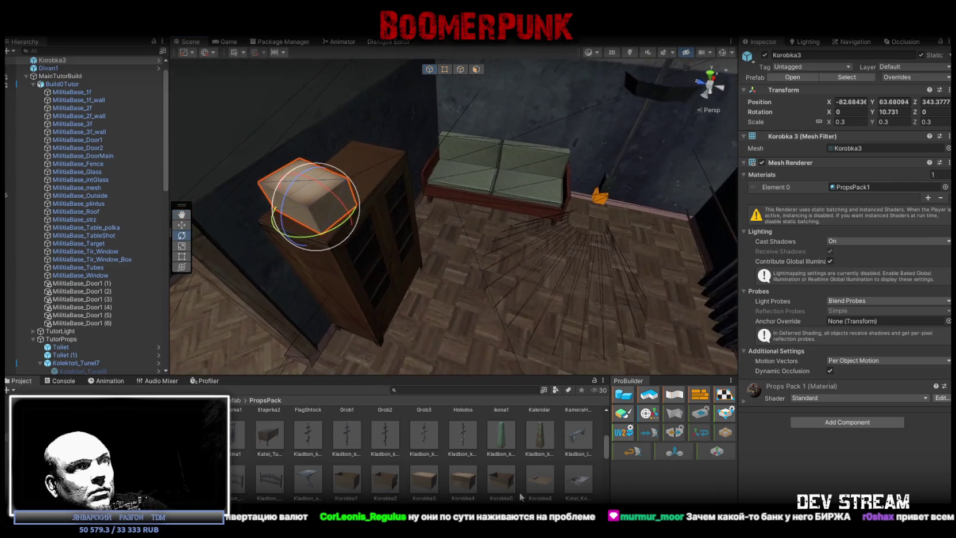
# Step: Preview the Korobka6 box and Kover4 rug props from the pack
pyautogui.scroll(-2, 547, 434)
pyautogui.click(547, 433)
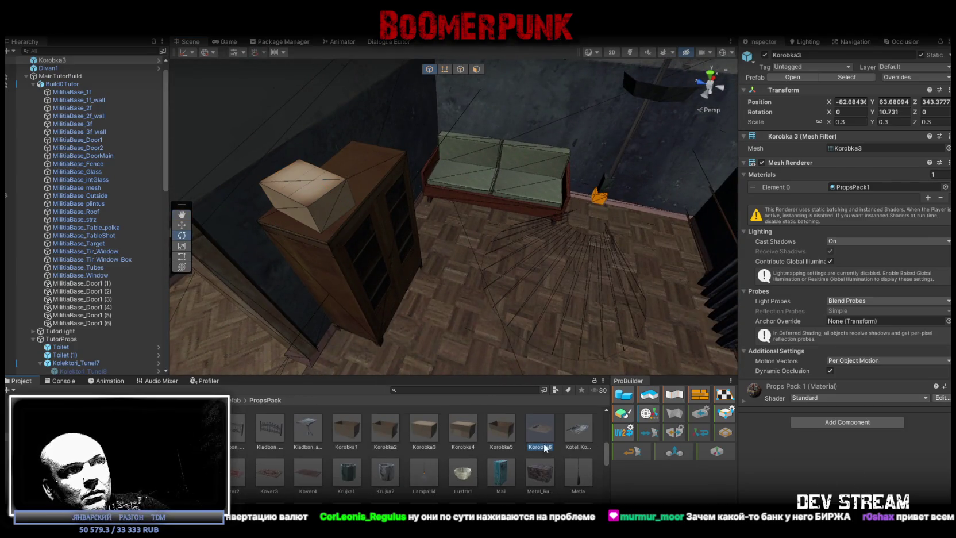
pyautogui.moveTo(519, 266)
pyautogui.mouseDown()
pyautogui.moveTo(454, 222)
pyautogui.moveTo(448, 254)
pyautogui.moveTo(267, 420)
pyautogui.mouseUp()
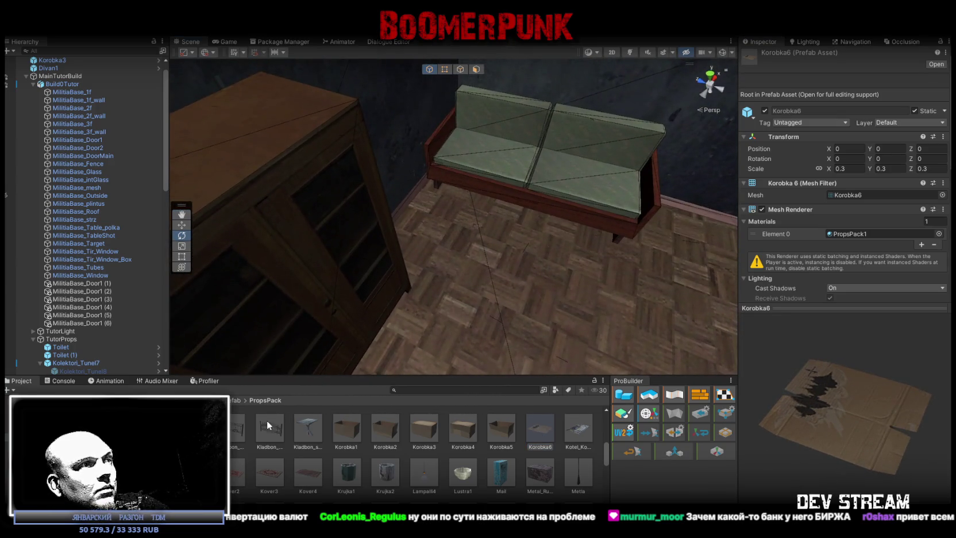
pyautogui.click(304, 473)
pyautogui.moveTo(548, 326)
pyautogui.mouseDown()
pyautogui.moveTo(587, 273)
pyautogui.moveTo(578, 288)
pyautogui.mouseUp()
# Step: Preview the Mail mailbox and Pleer cassette player props, turning each to face front
pyautogui.scroll(-3, 505, 475)
pyautogui.click(540, 412)
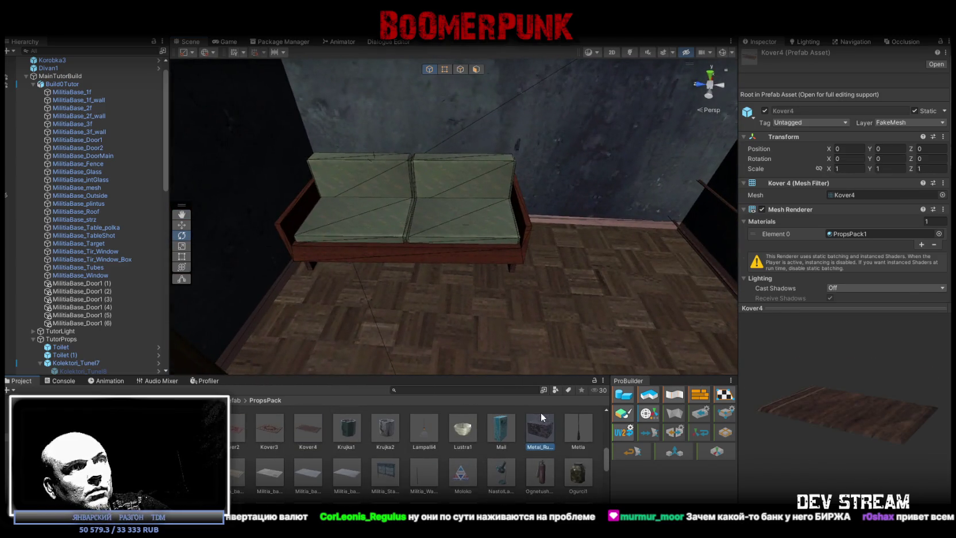
pyautogui.click(508, 428)
pyautogui.moveTo(809, 423); pyautogui.dragTo(741, 418)
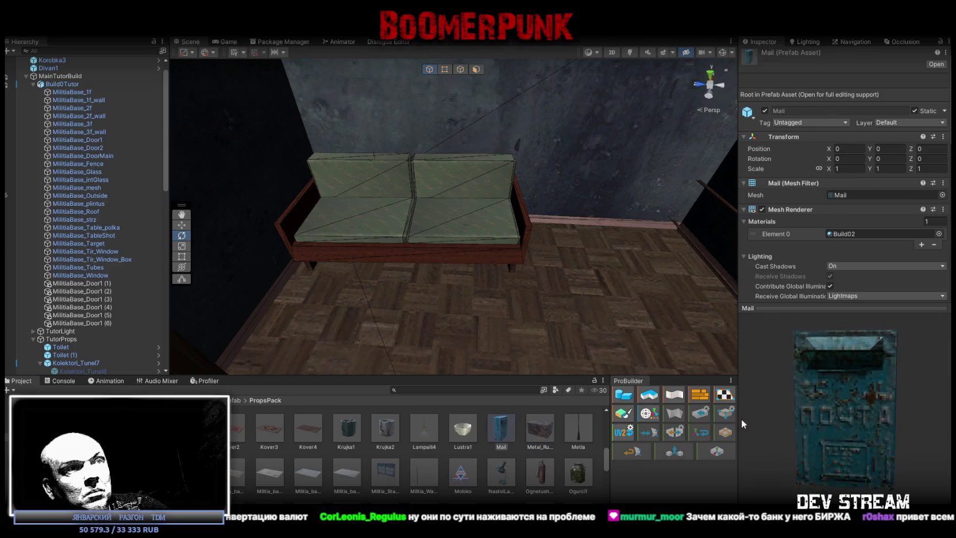
pyautogui.scroll(-2, 482, 471)
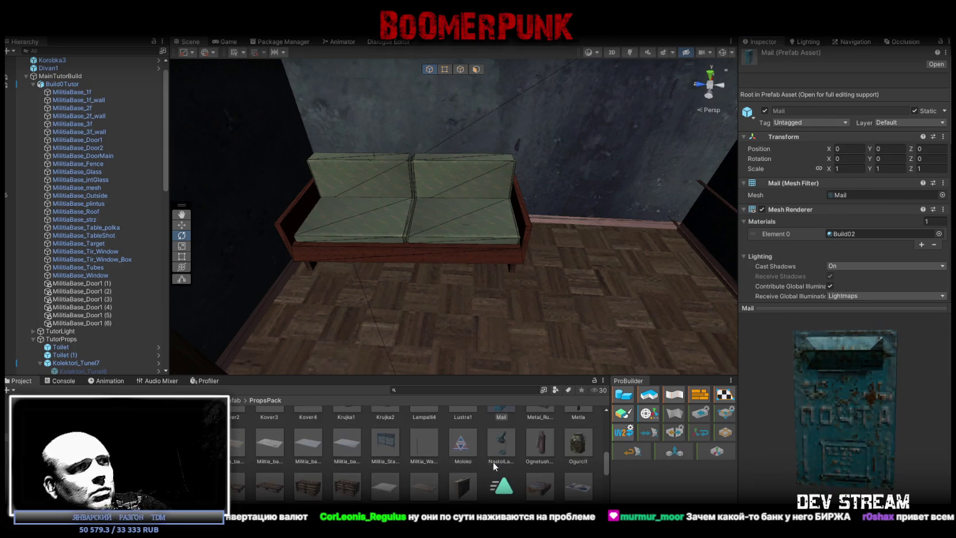
pyautogui.click(466, 492)
pyautogui.moveTo(757, 441); pyautogui.dragTo(741, 438)
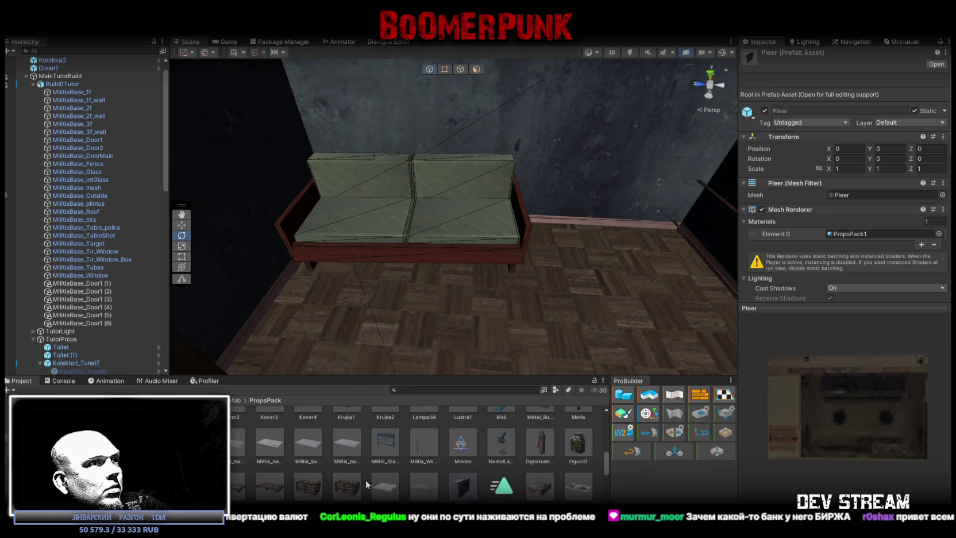
pyautogui.moveTo(441, 368)
pyautogui.mouseDown()
pyautogui.moveTo(494, 276)
pyautogui.moveTo(228, 245)
pyautogui.moveTo(91, 210)
pyautogui.moveTo(118, 235)
pyautogui.moveTo(124, 206)
pyautogui.moveTo(335, 229)
pyautogui.moveTo(434, 257)
pyautogui.moveTo(251, 236)
pyautogui.moveTo(234, 222)
pyautogui.mouseUp()
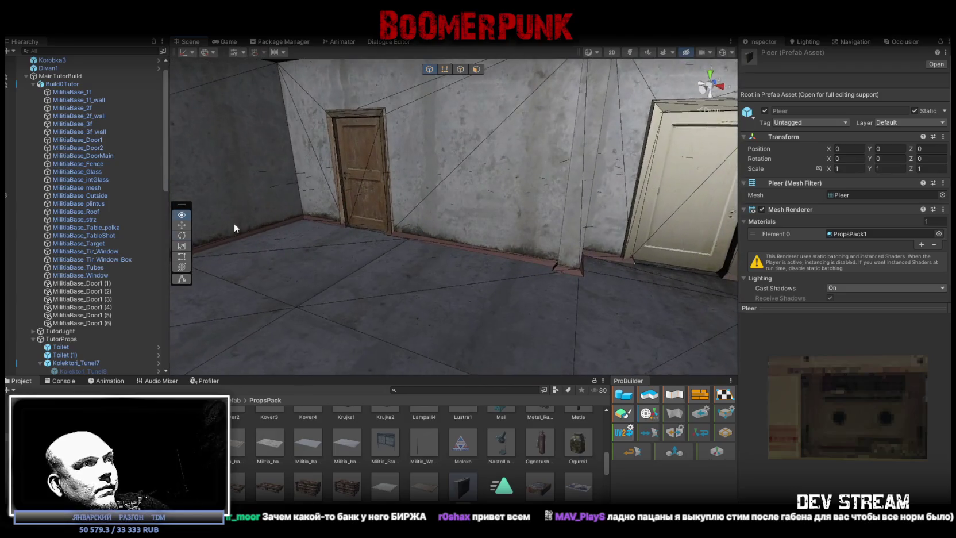
# Step: Lay the palet1–palet5 pallets and pallet stacks on the concrete floor by the doors
pyautogui.moveTo(250, 497)
pyautogui.mouseDown()
pyautogui.moveTo(289, 394)
pyautogui.moveTo(390, 287)
pyautogui.moveTo(503, 353)
pyautogui.moveTo(494, 322)
pyautogui.mouseUp()
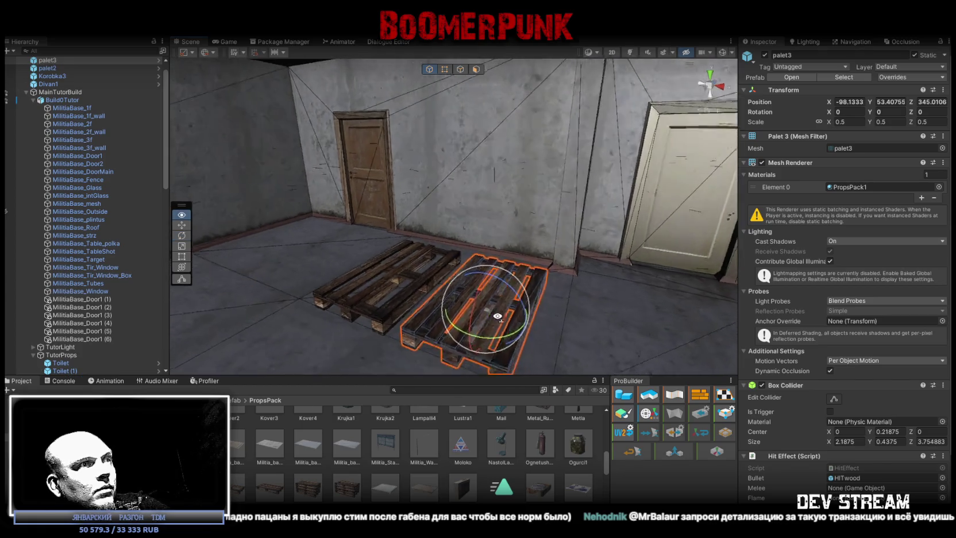
pyautogui.moveTo(348, 490)
pyautogui.mouseDown()
pyautogui.moveTo(324, 299)
pyautogui.moveTo(331, 311)
pyautogui.moveTo(335, 249)
pyautogui.moveTo(339, 278)
pyautogui.mouseUp()
pyautogui.scroll(-2, 476, 456)
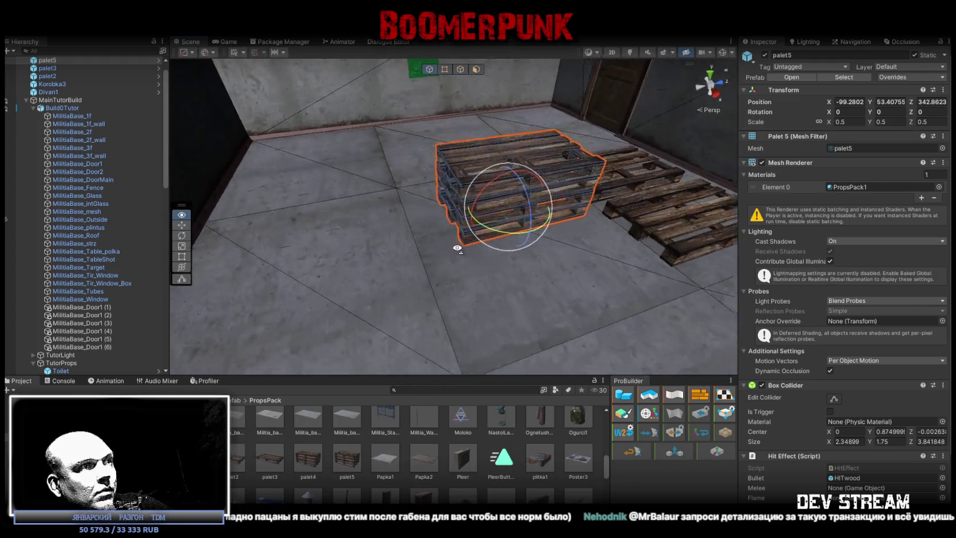
pyautogui.moveTo(269, 462)
pyautogui.mouseDown()
pyautogui.moveTo(310, 280)
pyautogui.moveTo(299, 253)
pyautogui.mouseUp()
pyautogui.moveTo(347, 468)
pyautogui.mouseDown()
pyautogui.moveTo(525, 303)
pyautogui.moveTo(534, 314)
pyautogui.mouseUp()
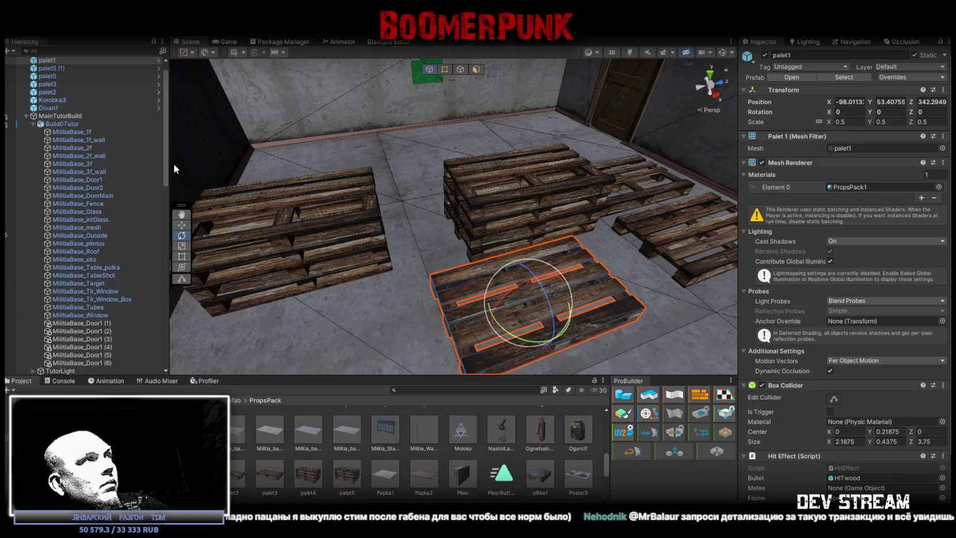
pyautogui.moveTo(317, 475)
pyautogui.mouseDown()
pyautogui.moveTo(500, 155)
pyautogui.moveTo(413, 164)
pyautogui.mouseUp()
pyautogui.moveTo(483, 205)
pyautogui.mouseDown()
pyautogui.moveTo(582, 190)
pyautogui.moveTo(448, 193)
pyautogui.mouseUp()
# Step: Group the eight newly added props under TutorProps in the Hierarchy
pyautogui.keyDown('shift'); pyautogui.click(53, 116); pyautogui.keyUp('shift')
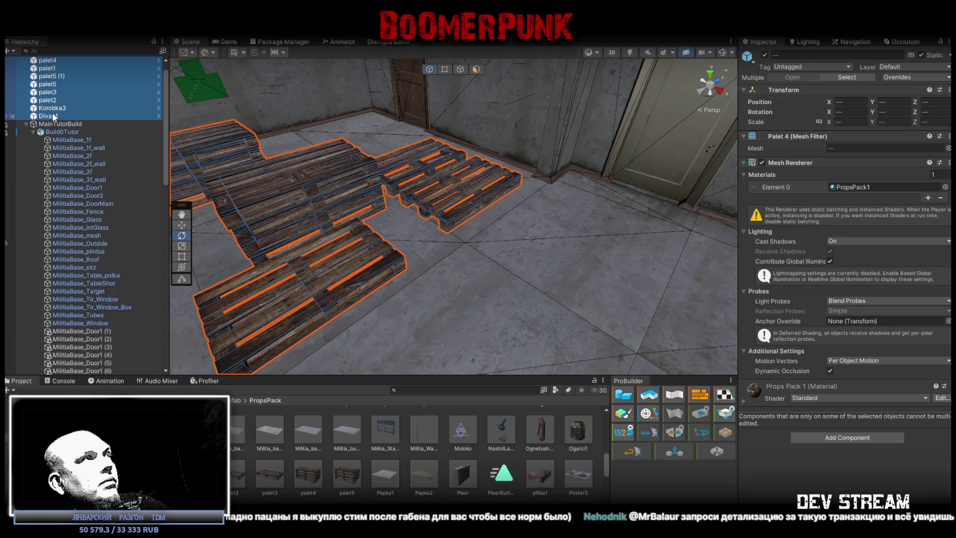
pyautogui.click(33, 132)
pyautogui.moveTo(51, 117); pyautogui.dragTo(56, 147)
pyautogui.scroll(10, 59, 131)
# Step: Collapse the groups inside TutorProps and preview the Ribak_Kamod1 dresser prop
pyautogui.keyDown('alt'); pyautogui.click(32, 101); pyautogui.keyUp('alt')
pyautogui.click(32, 101)
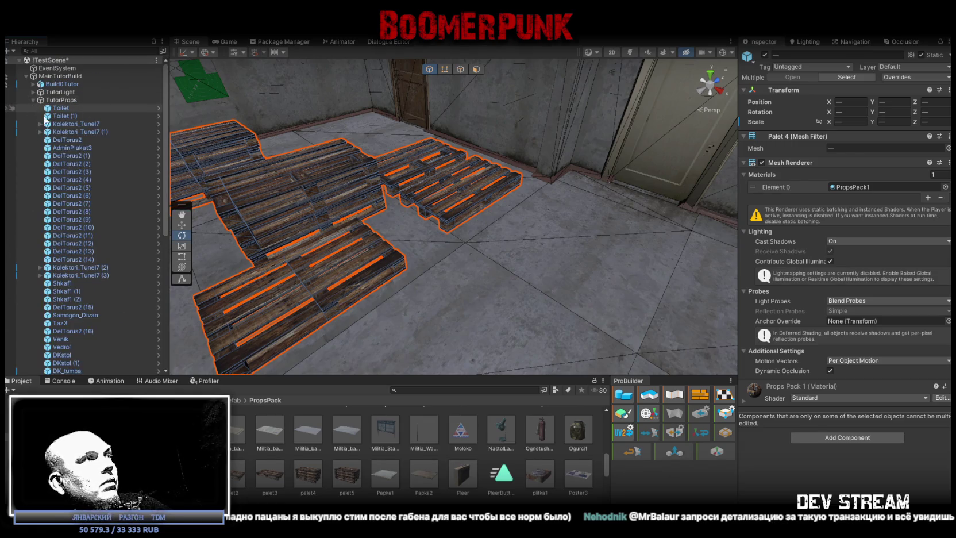
pyautogui.scroll(-8, 68, 201)
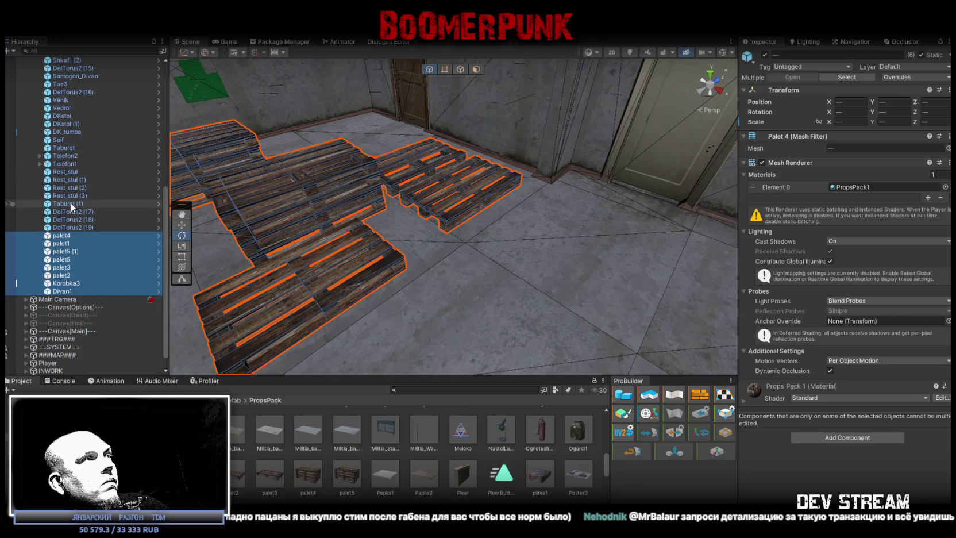
pyautogui.scroll(10, 71, 204)
pyautogui.moveTo(467, 222)
pyautogui.mouseDown()
pyautogui.moveTo(480, 191)
pyautogui.moveTo(430, 302)
pyautogui.mouseUp()
pyautogui.scroll(-2, 454, 478)
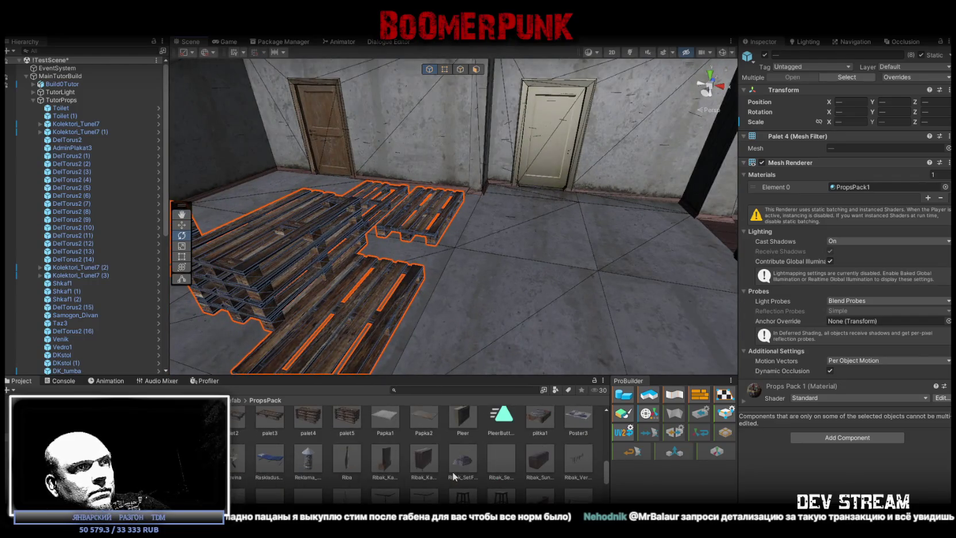
pyautogui.click(388, 463)
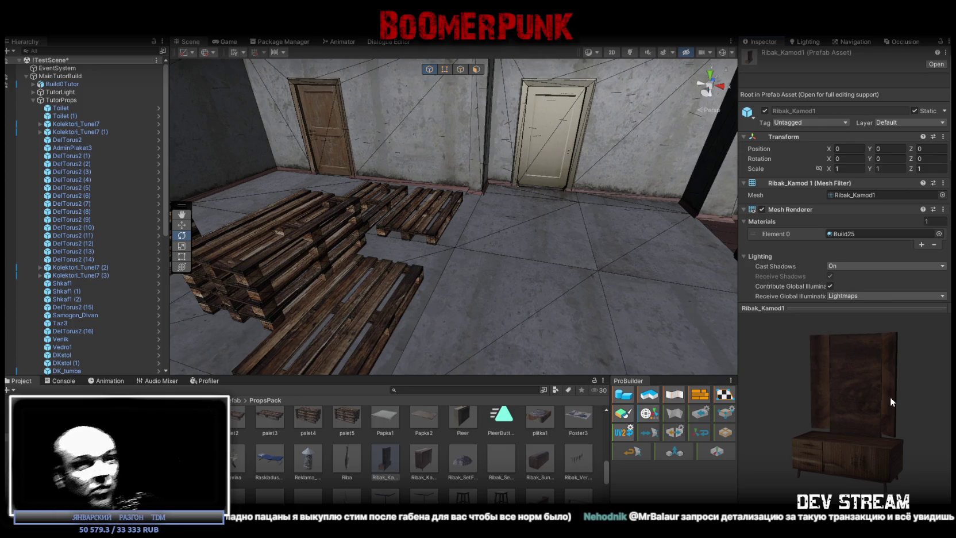
# Step: Place a Yaschik1 wooden crate on the floor beside the cabinet
pyautogui.scroll(-1, 482, 462)
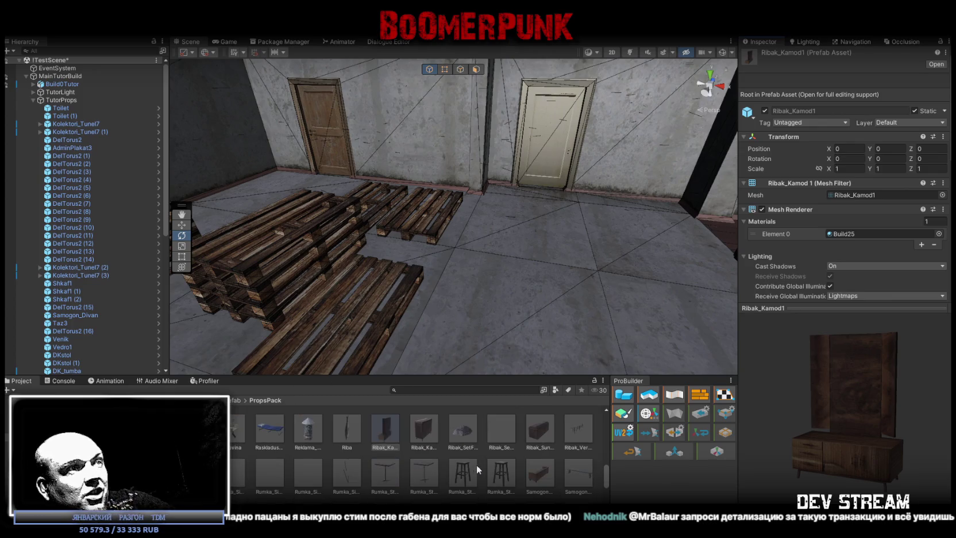
pyautogui.scroll(-1, 432, 468)
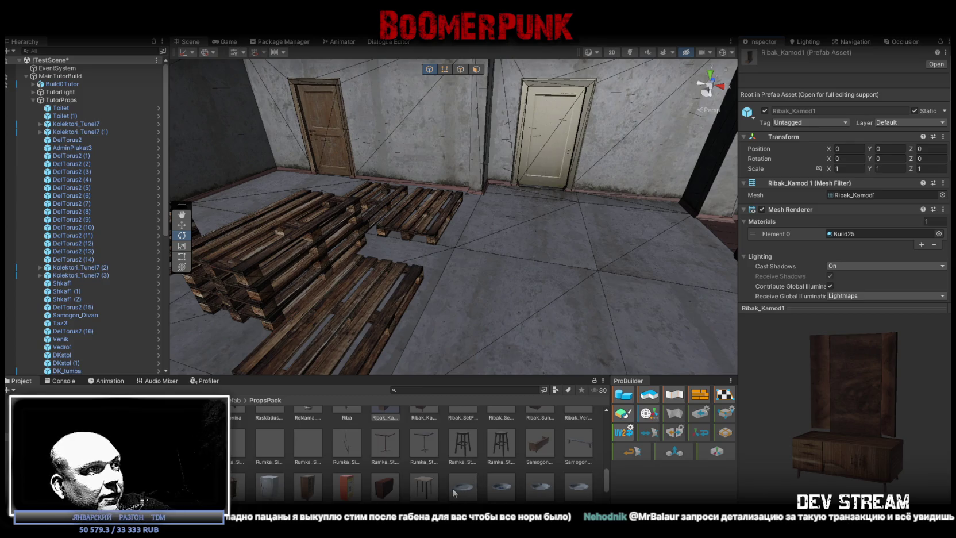
pyautogui.scroll(-1, 330, 483)
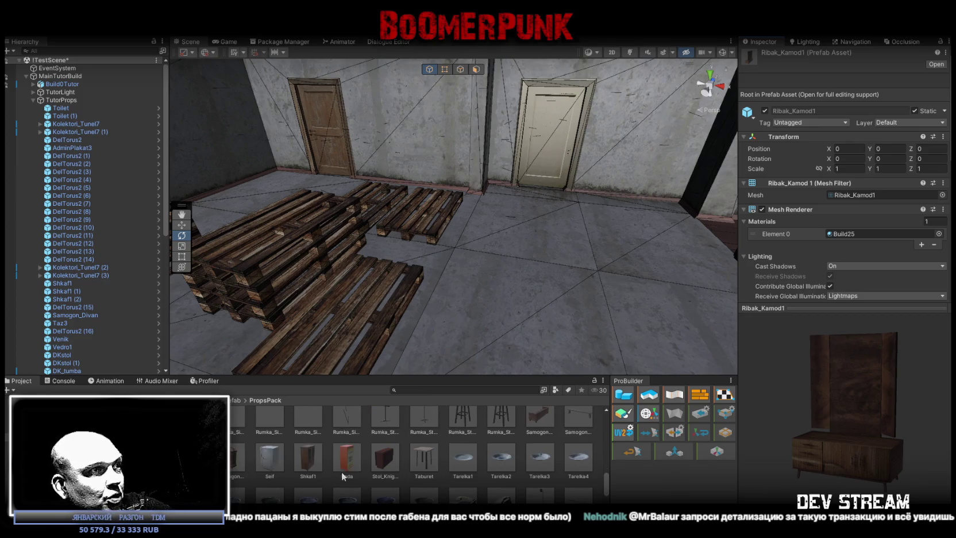
pyautogui.scroll(-1, 345, 477)
pyautogui.scroll(-1, 346, 475)
pyautogui.click(580, 461)
pyautogui.moveTo(660, 259)
pyautogui.mouseDown()
pyautogui.moveTo(684, 245)
pyautogui.moveTo(603, 183)
pyautogui.moveTo(513, 226)
pyautogui.moveTo(642, 239)
pyautogui.moveTo(559, 213)
pyautogui.moveTo(540, 239)
pyautogui.moveTo(469, 263)
pyautogui.moveTo(528, 302)
pyautogui.moveTo(545, 333)
pyautogui.mouseUp()
pyautogui.moveTo(585, 472)
pyautogui.mouseDown()
pyautogui.moveTo(563, 280)
pyautogui.moveTo(385, 231)
pyautogui.moveTo(376, 206)
pyautogui.moveTo(375, 303)
pyautogui.mouseUp()
pyautogui.moveTo(448, 266)
pyautogui.mouseDown()
pyautogui.moveTo(348, 252)
pyautogui.moveTo(402, 230)
pyautogui.mouseUp()
# Step: Add a Yaschik2 crate, group both crates under TutorProps and lower them to the floor
pyautogui.moveTo(569, 226)
pyautogui.mouseDown()
pyautogui.moveTo(598, 210)
pyautogui.moveTo(611, 170)
pyautogui.mouseUp()
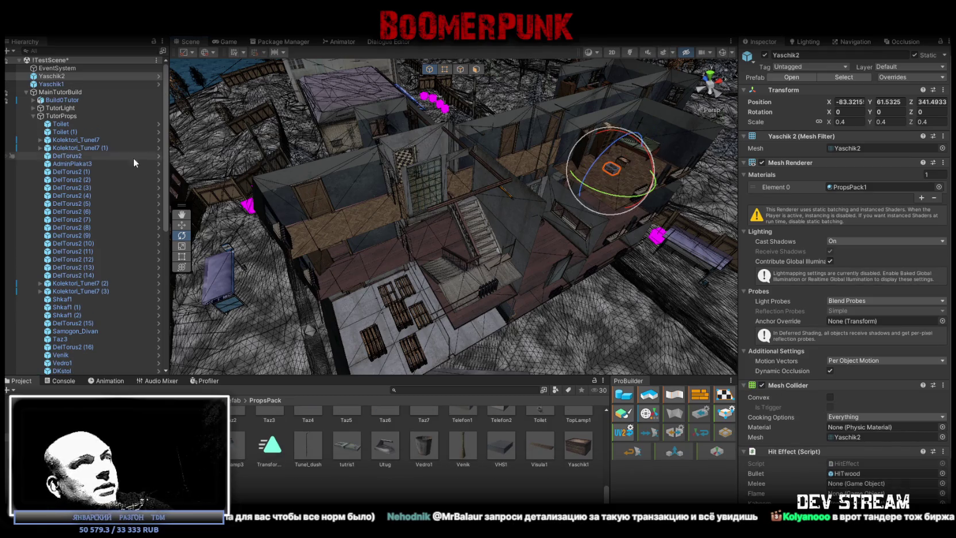
pyautogui.keyDown('shift'); pyautogui.click(52, 84); pyautogui.keyUp('shift')
pyautogui.moveTo(52, 83); pyautogui.dragTo(62, 116)
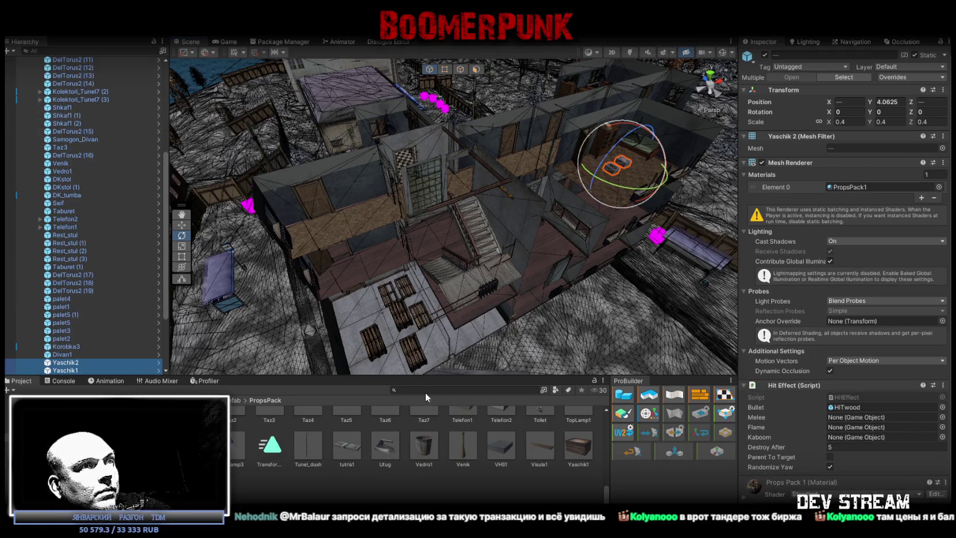
pyautogui.press('w')
pyautogui.moveTo(661, 158); pyautogui.dragTo(380, 363)
pyautogui.press('f')
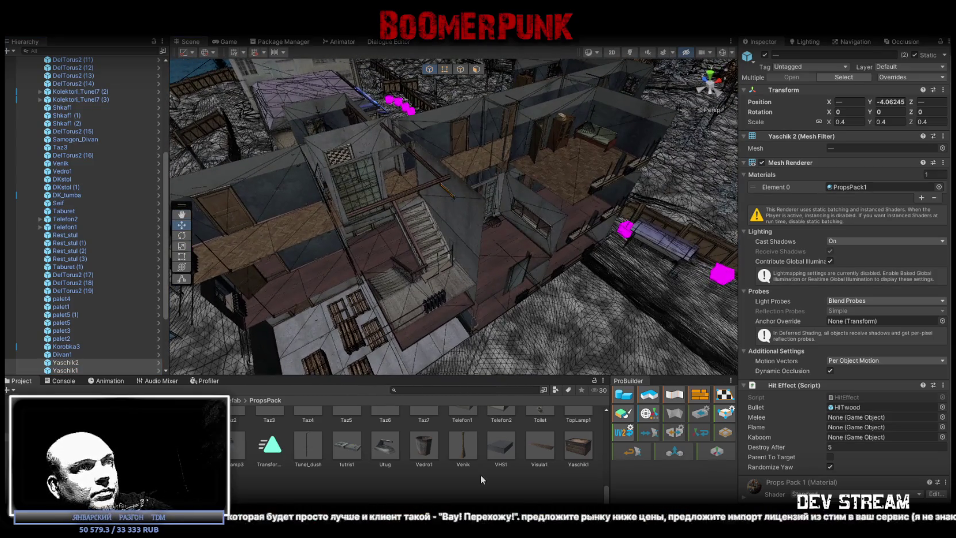
# Step: Duplicate the two DKstol tables and line the copies up into one rectangular tabletop
pyautogui.scroll(3, 480, 475)
pyautogui.scroll(1, 480, 468)
pyautogui.moveTo(555, 285)
pyautogui.mouseDown()
pyautogui.moveTo(608, 239)
pyautogui.moveTo(511, 227)
pyautogui.moveTo(497, 208)
pyautogui.mouseUp()
pyautogui.click(498, 234)
pyautogui.keyDown('ctrl'); pyautogui.click(496, 208); pyautogui.keyUp('ctrl')
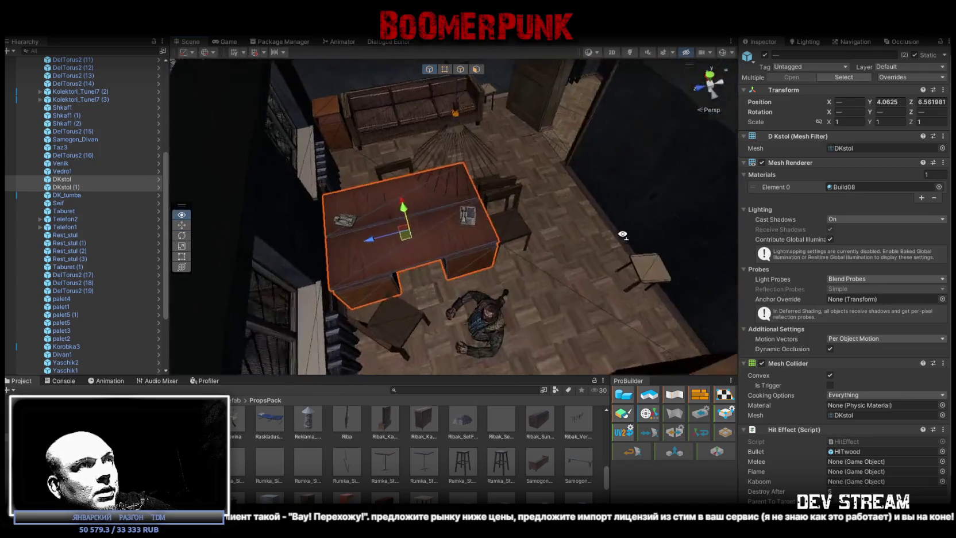
pyautogui.scroll(-5, 592, 255)
pyautogui.scroll(3, 591, 255)
pyautogui.hotkey('ctrl', 'd')
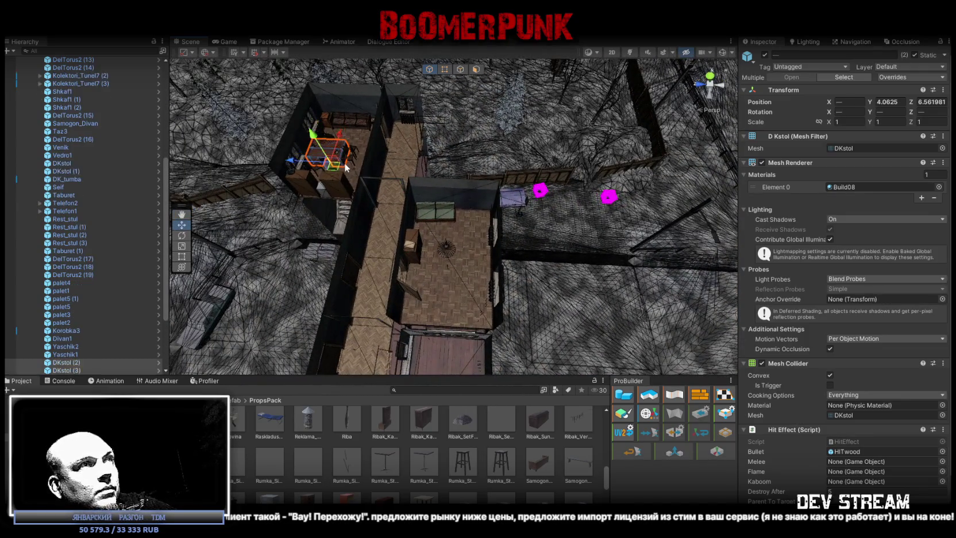
pyautogui.moveTo(333, 167)
pyautogui.mouseDown()
pyautogui.moveTo(454, 260)
pyautogui.moveTo(649, 310)
pyautogui.moveTo(492, 210)
pyautogui.mouseUp()
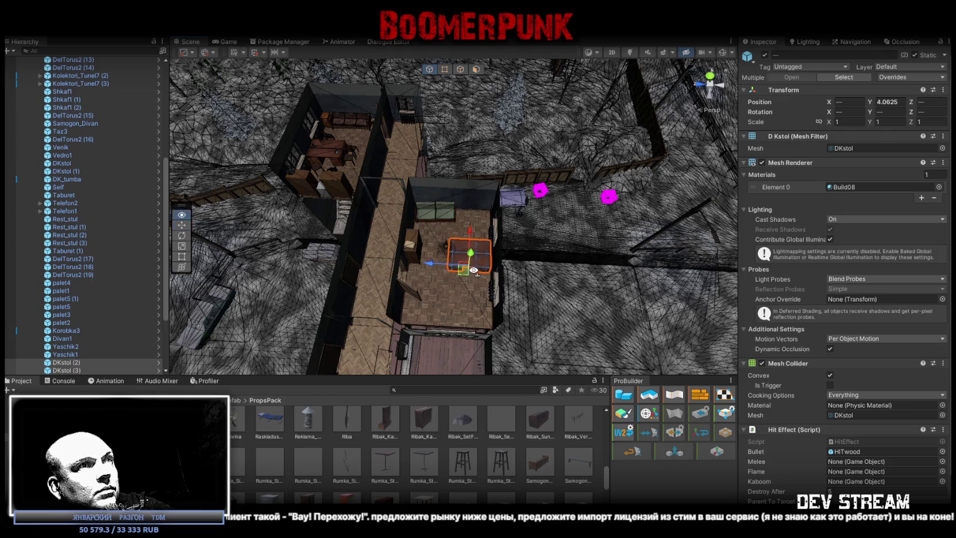
pyautogui.press('f')
pyautogui.moveTo(406, 230)
pyautogui.mouseDown()
pyautogui.moveTo(449, 238)
pyautogui.moveTo(539, 230)
pyautogui.moveTo(501, 233)
pyautogui.moveTo(511, 223)
pyautogui.moveTo(556, 247)
pyautogui.moveTo(384, 230)
pyautogui.moveTo(463, 264)
pyautogui.moveTo(562, 251)
pyautogui.mouseUp()
# Step: Duplicate the Shkaf1 cabinet, turn the copy slightly and push it against the wall
pyautogui.click(526, 225)
pyautogui.hotkey('ctrl', 'd')
pyautogui.press('e')
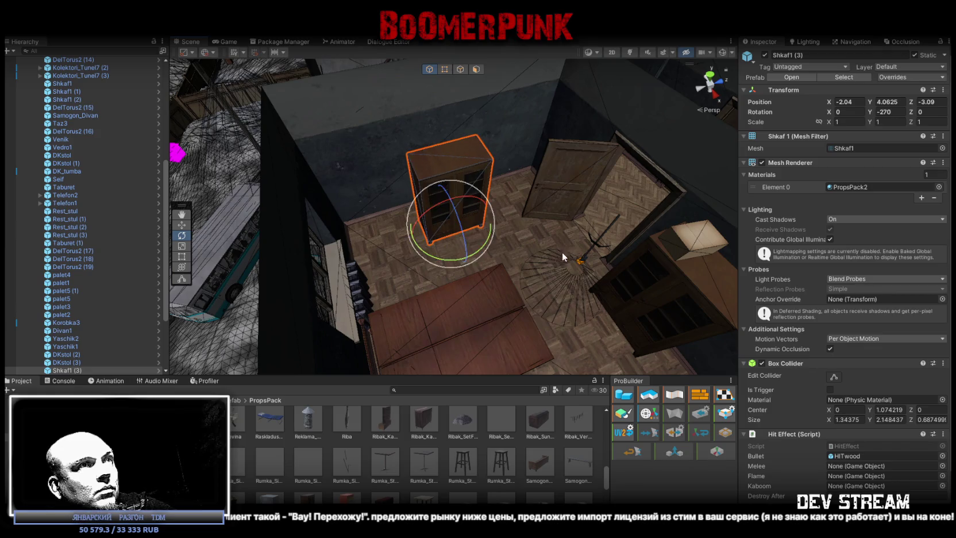
pyautogui.scroll(5, 505, 242)
pyautogui.moveTo(505, 242)
pyautogui.mouseDown()
pyautogui.moveTo(518, 242)
pyautogui.moveTo(517, 229)
pyautogui.moveTo(577, 253)
pyautogui.moveTo(445, 251)
pyautogui.mouseUp()
pyautogui.press('w')
pyautogui.moveTo(445, 251); pyautogui.dragTo(404, 216)
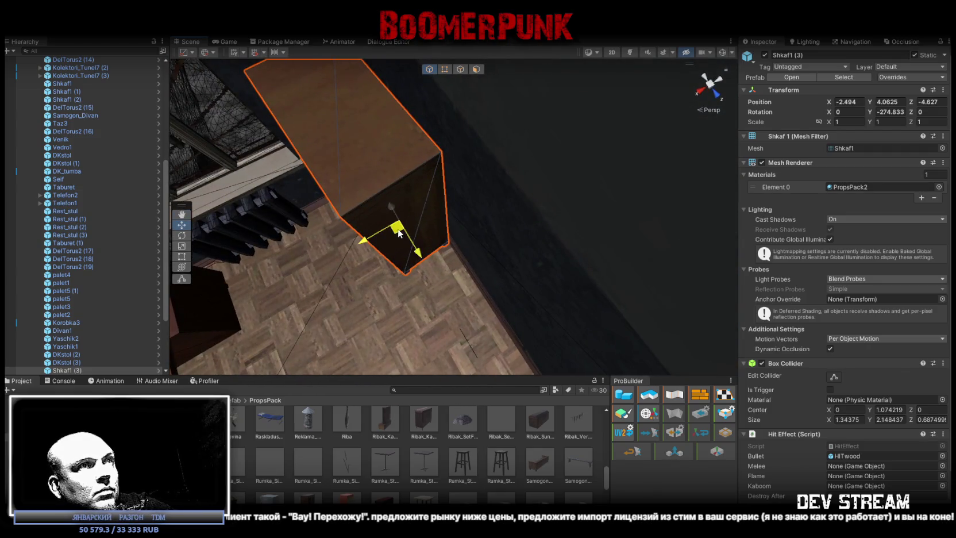
# Step: Add a second cabinet copy, Shkaf1 (4), turned to about -269 to face the room
pyautogui.scroll(-5, 436, 225)
pyautogui.moveTo(472, 227)
pyautogui.mouseDown()
pyautogui.moveTo(448, 213)
pyautogui.moveTo(550, 213)
pyautogui.mouseUp()
pyautogui.hotkey('ctrl', 'd')
pyautogui.press('e')
pyautogui.moveTo(543, 246)
pyautogui.mouseDown()
pyautogui.moveTo(527, 235)
pyautogui.moveTo(532, 242)
pyautogui.moveTo(550, 220)
pyautogui.moveTo(353, 233)
pyautogui.moveTo(359, 248)
pyautogui.moveTo(372, 238)
pyautogui.moveTo(331, 235)
pyautogui.moveTo(522, 237)
pyautogui.moveTo(466, 262)
pyautogui.moveTo(464, 293)
pyautogui.mouseUp()
pyautogui.press('w')
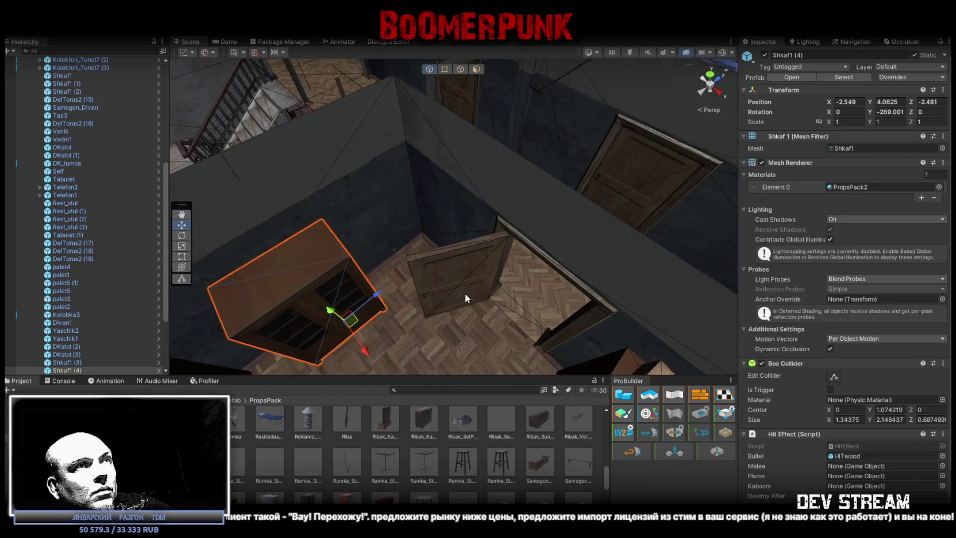
pyautogui.click(463, 292)
pyautogui.click(450, 280)
# Step: Swing MilitiaBase_Door1 open to Y 141.867 and check it from the side
pyautogui.press('f')
pyautogui.press('e')
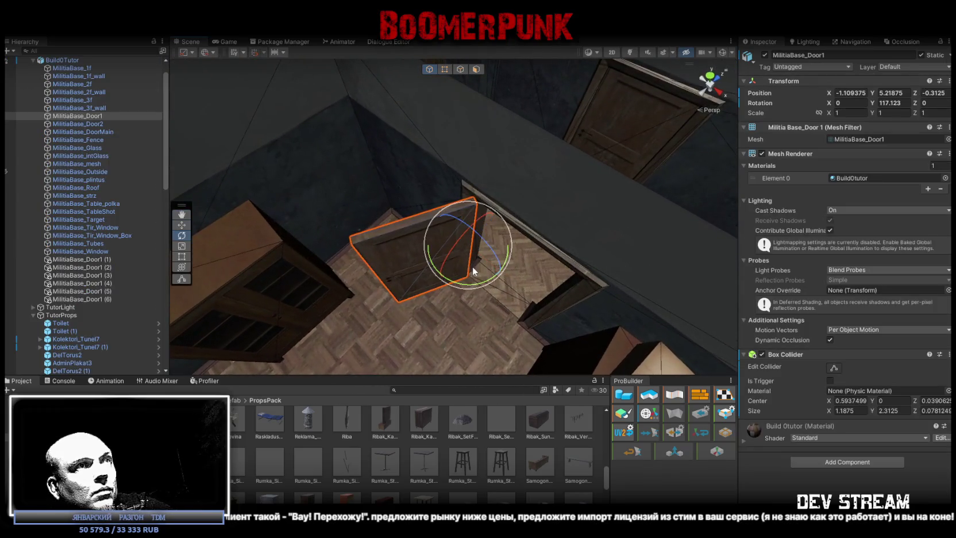
pyautogui.moveTo(463, 286)
pyautogui.mouseDown()
pyautogui.moveTo(423, 276)
pyautogui.moveTo(475, 261)
pyautogui.moveTo(505, 272)
pyautogui.mouseUp()
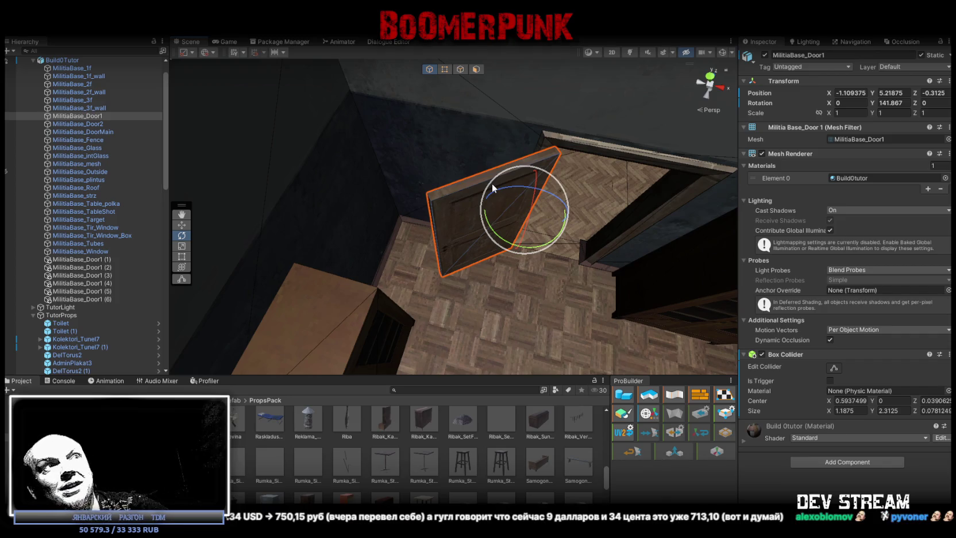
pyautogui.moveTo(491, 183); pyautogui.dragTo(541, 239)
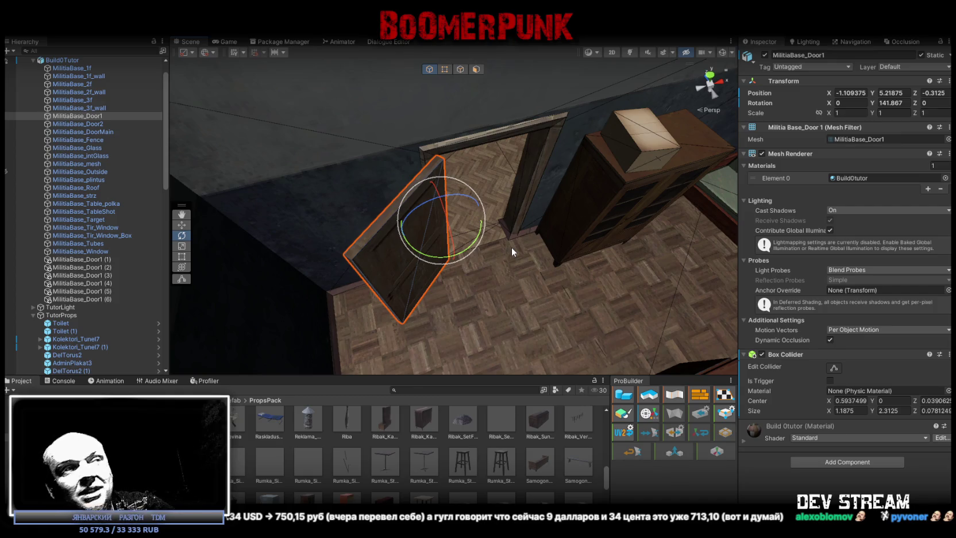
pyautogui.moveTo(549, 248)
pyautogui.mouseDown()
pyautogui.moveTo(707, 249)
pyautogui.moveTo(603, 241)
pyautogui.moveTo(470, 211)
pyautogui.moveTo(543, 199)
pyautogui.moveTo(509, 229)
pyautogui.mouseUp()
pyautogui.click(471, 211)
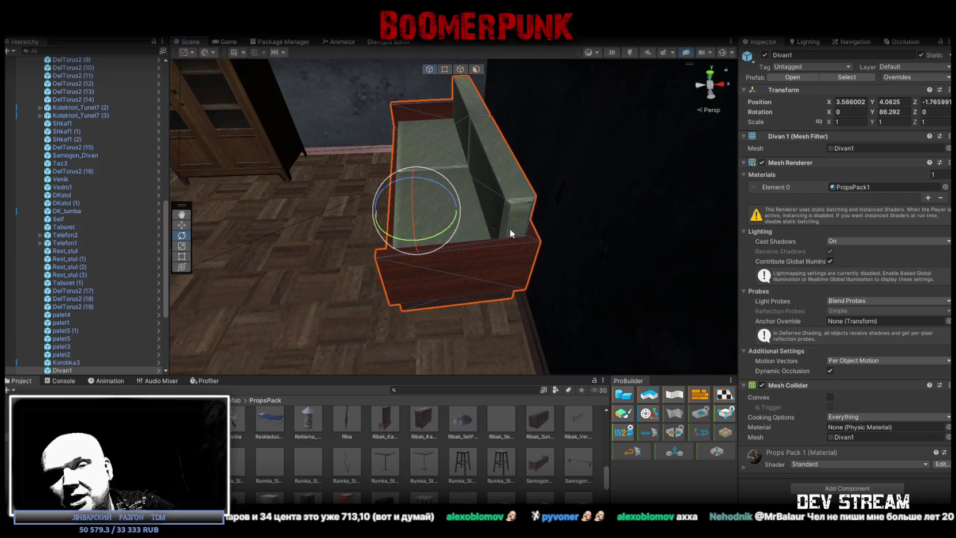
# Step: Place a Telefon2 phone on the DKstol tabletop and rotate it to Y -73.316
pyautogui.scroll(-3, 511, 227)
pyautogui.moveTo(511, 227); pyautogui.dragTo(528, 241)
pyautogui.press('w')
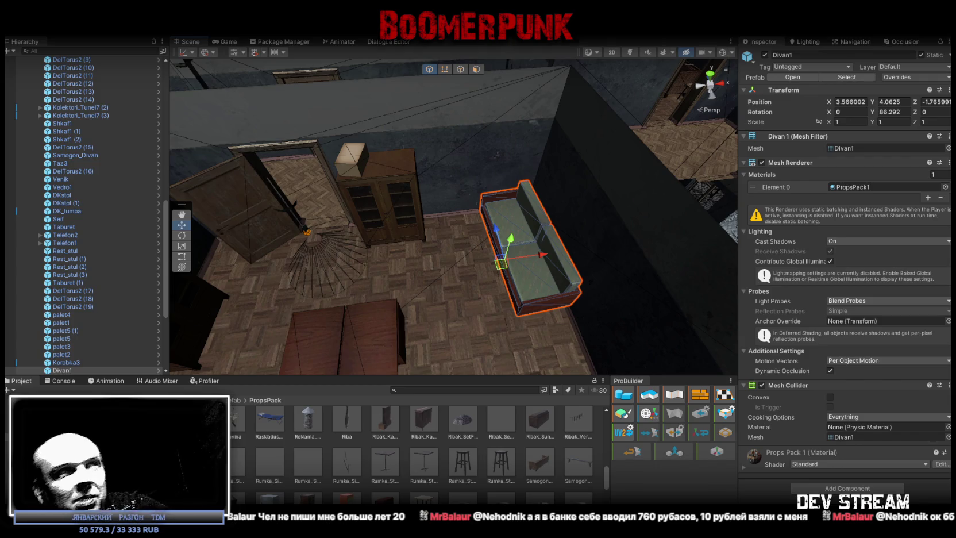
pyautogui.moveTo(209, 277); pyautogui.dragTo(247, 255)
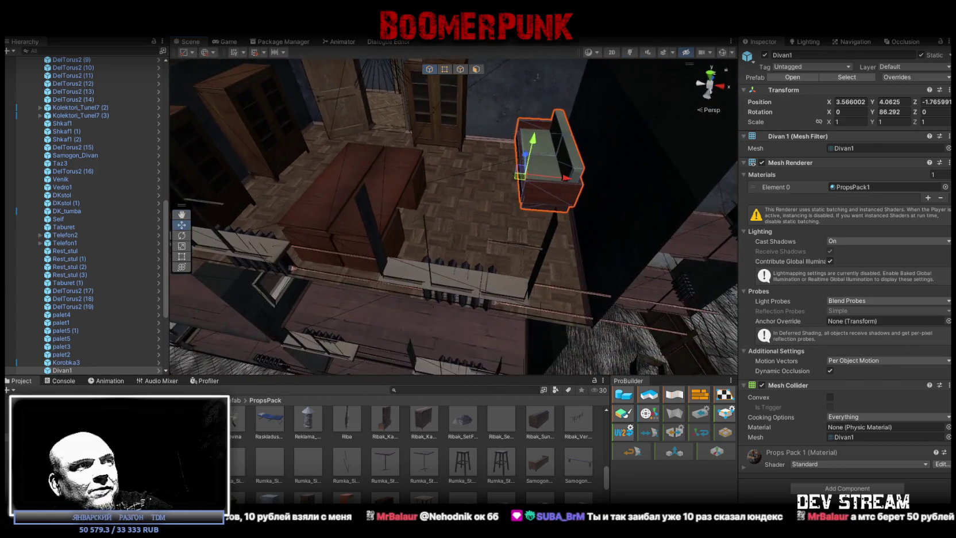
pyautogui.scroll(-2, 463, 431)
pyautogui.moveTo(454, 241)
pyautogui.mouseDown()
pyautogui.moveTo(445, 196)
pyautogui.moveTo(508, 224)
pyautogui.moveTo(412, 254)
pyautogui.moveTo(555, 258)
pyautogui.moveTo(573, 269)
pyautogui.mouseUp()
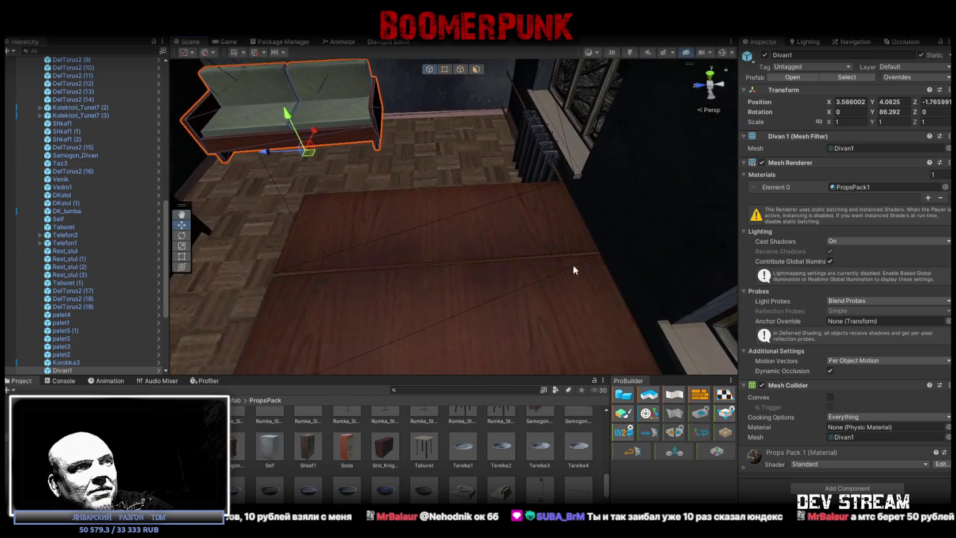
pyautogui.moveTo(502, 489)
pyautogui.mouseDown()
pyautogui.moveTo(407, 248)
pyautogui.moveTo(343, 240)
pyautogui.moveTo(349, 268)
pyautogui.moveTo(511, 248)
pyautogui.moveTo(431, 278)
pyautogui.moveTo(404, 257)
pyautogui.moveTo(418, 260)
pyautogui.moveTo(415, 250)
pyautogui.moveTo(405, 263)
pyautogui.moveTo(459, 275)
pyautogui.mouseUp()
pyautogui.press('e')
pyautogui.press('w')
pyautogui.press('e')
pyautogui.press('w')
pyautogui.moveTo(463, 492)
pyautogui.mouseDown()
pyautogui.moveTo(548, 313)
pyautogui.moveTo(519, 275)
pyautogui.mouseUp()
# Step: Delete the extra phone and place a Telefon2 (1) copy further along the table, turned to Y -258.79
pyautogui.press('Delete')
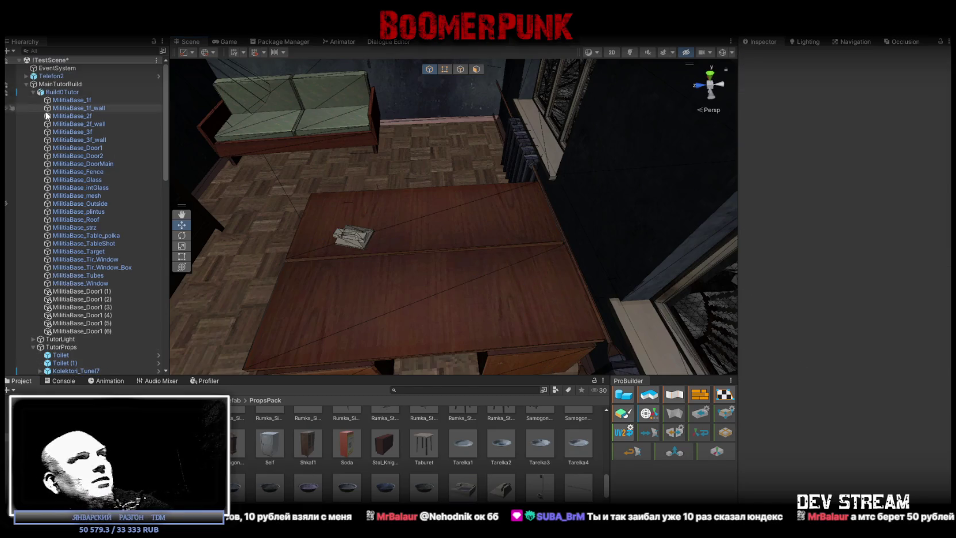
pyautogui.moveTo(55, 76)
pyautogui.mouseDown()
pyautogui.moveTo(68, 118)
pyautogui.moveTo(68, 83)
pyautogui.moveTo(63, 368)
pyautogui.mouseUp()
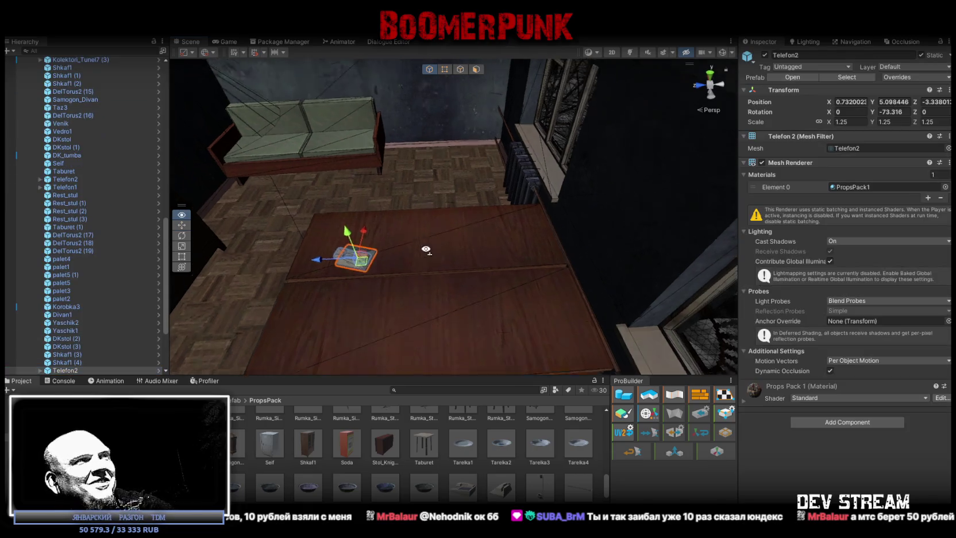
pyautogui.moveTo(426, 248); pyautogui.dragTo(402, 252)
pyautogui.hotkey('ctrl', 'd')
pyautogui.moveTo(327, 253); pyautogui.dragTo(487, 298)
pyautogui.press('e')
pyautogui.moveTo(484, 334)
pyautogui.mouseDown()
pyautogui.moveTo(721, 344)
pyautogui.moveTo(733, 336)
pyautogui.mouseUp()
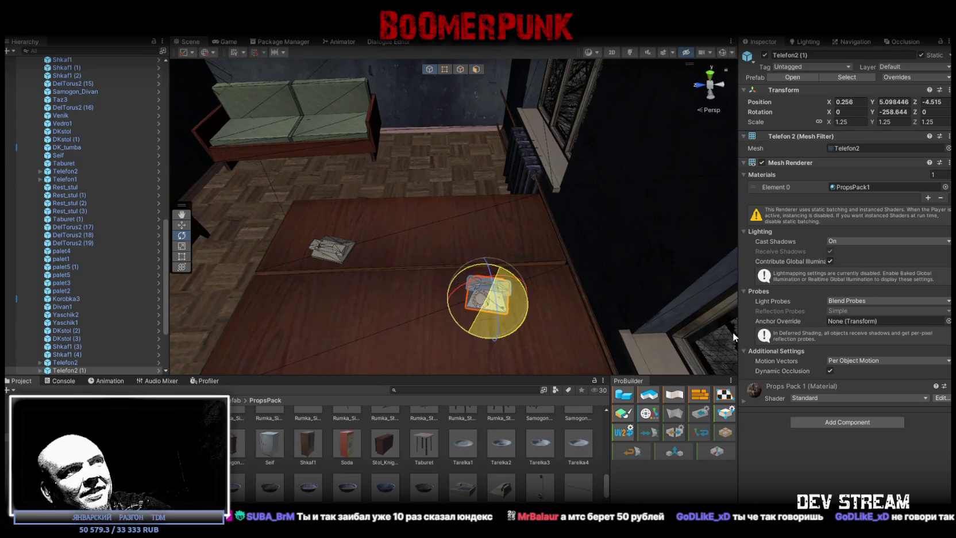
pyautogui.press('w')
pyautogui.moveTo(487, 298); pyautogui.dragTo(514, 288)
pyautogui.moveTo(414, 298)
pyautogui.mouseDown()
pyautogui.moveTo(385, 312)
pyautogui.moveTo(511, 352)
pyautogui.mouseUp()
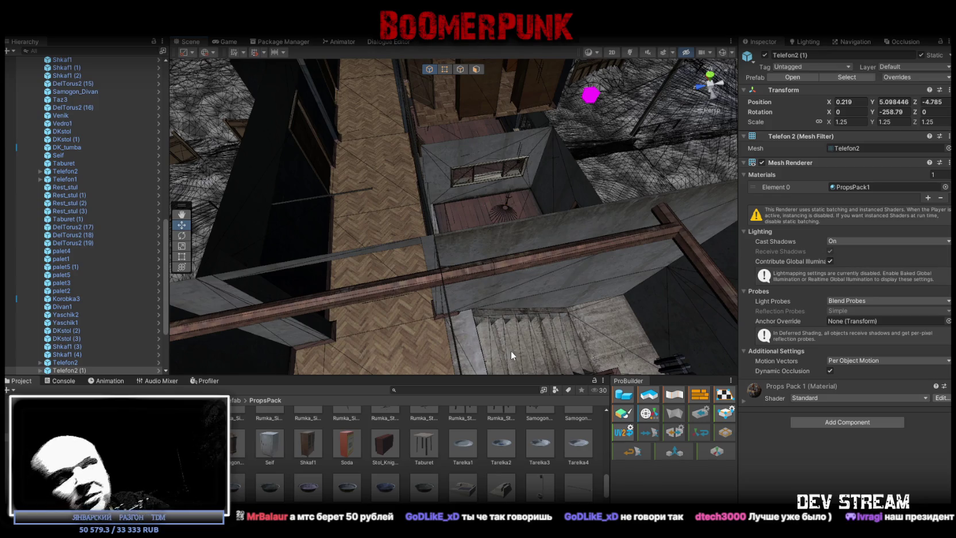
# Step: Orbit the view over the stairwell and corridor, then back to the phones
pyautogui.moveTo(548, 326)
pyautogui.mouseDown()
pyautogui.moveTo(543, 280)
pyautogui.moveTo(474, 250)
pyautogui.moveTo(567, 262)
pyautogui.mouseUp()
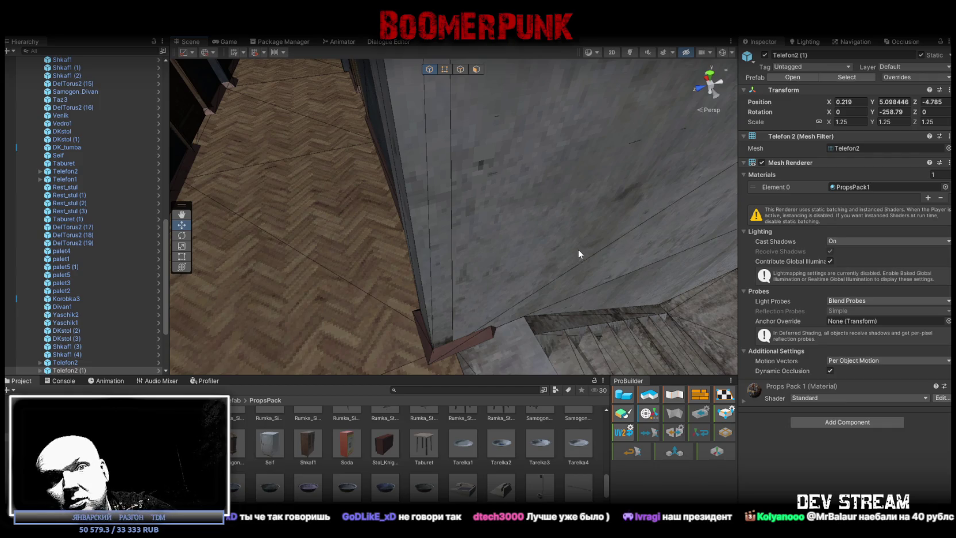
pyautogui.moveTo(550, 235); pyautogui.dragTo(562, 231)
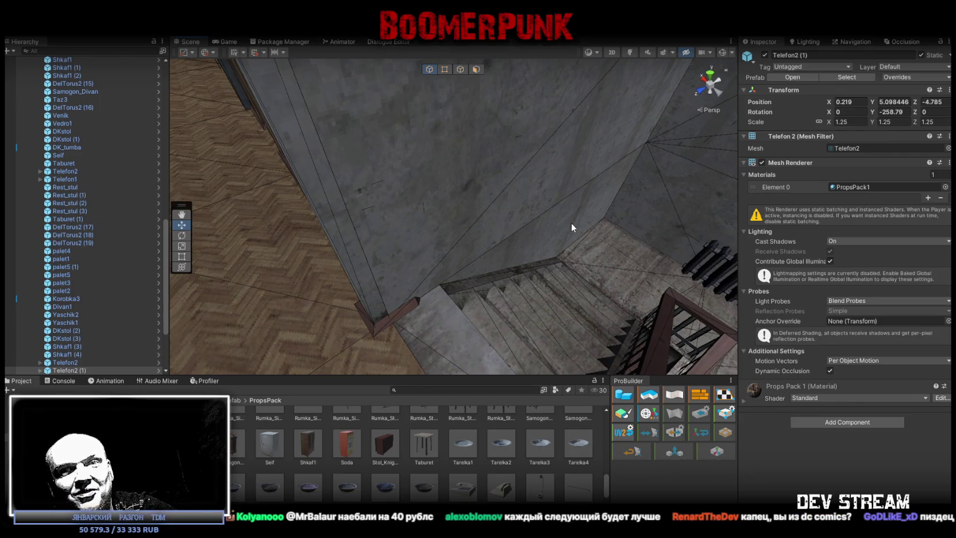
pyautogui.moveTo(571, 221)
pyautogui.mouseDown()
pyautogui.moveTo(499, 145)
pyautogui.moveTo(510, 124)
pyautogui.moveTo(396, 212)
pyautogui.mouseUp()
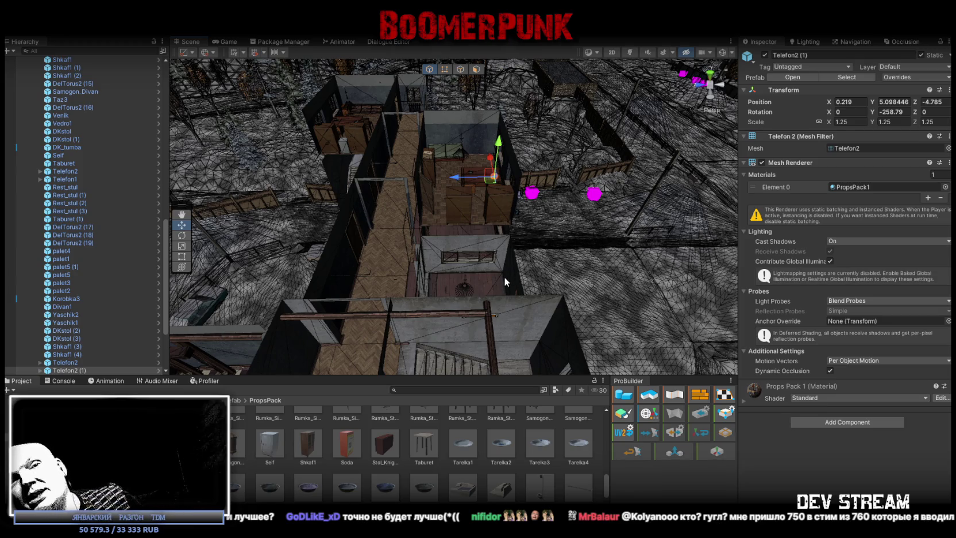
pyautogui.moveTo(503, 271)
pyautogui.mouseDown()
pyautogui.moveTo(414, 238)
pyautogui.moveTo(424, 250)
pyautogui.moveTo(398, 264)
pyautogui.moveTo(506, 308)
pyautogui.moveTo(450, 300)
pyautogui.moveTo(444, 316)
pyautogui.moveTo(451, 297)
pyautogui.moveTo(446, 304)
pyautogui.moveTo(395, 274)
pyautogui.moveTo(419, 267)
pyautogui.moveTo(324, 266)
pyautogui.moveTo(368, 272)
pyautogui.moveTo(318, 252)
pyautogui.mouseUp()
# Step: Vertex-snap DKstol (2) flush against its neighbour, ending at Y 91.616 and Z -4.031
pyautogui.click(398, 233)
pyautogui.click(506, 308)
pyautogui.press('f')
pyautogui.press('e')
pyautogui.press('w')
pyautogui.press('v')
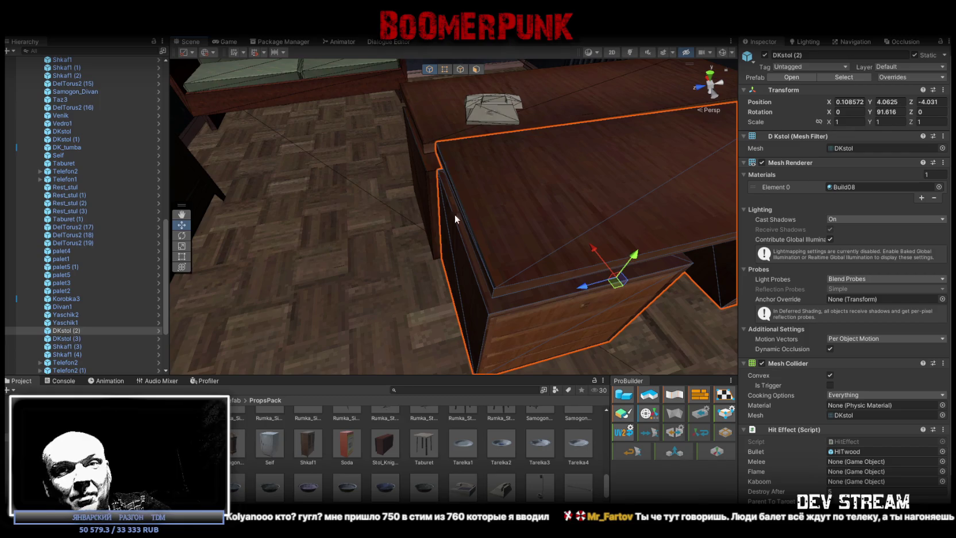
# Step: Slide the DKstol (2) desk across the office floor toward the window and radiator
pyautogui.moveTo(564, 153)
pyautogui.mouseDown()
pyautogui.moveTo(601, 153)
pyautogui.moveTo(497, 167)
pyautogui.moveTo(580, 139)
pyautogui.moveTo(568, 156)
pyautogui.mouseUp()
pyautogui.moveTo(488, 225)
pyautogui.mouseDown()
pyautogui.moveTo(460, 265)
pyautogui.moveTo(487, 264)
pyautogui.moveTo(512, 186)
pyautogui.moveTo(337, 214)
pyautogui.moveTo(501, 203)
pyautogui.moveTo(442, 188)
pyautogui.moveTo(459, 188)
pyautogui.moveTo(291, 202)
pyautogui.moveTo(263, 224)
pyautogui.moveTo(310, 213)
pyautogui.moveTo(606, 207)
pyautogui.moveTo(440, 179)
pyautogui.moveTo(558, 177)
pyautogui.moveTo(481, 182)
pyautogui.moveTo(621, 210)
pyautogui.moveTo(493, 216)
pyautogui.moveTo(506, 235)
pyautogui.moveTo(498, 245)
pyautogui.mouseUp()
pyautogui.click(494, 230)
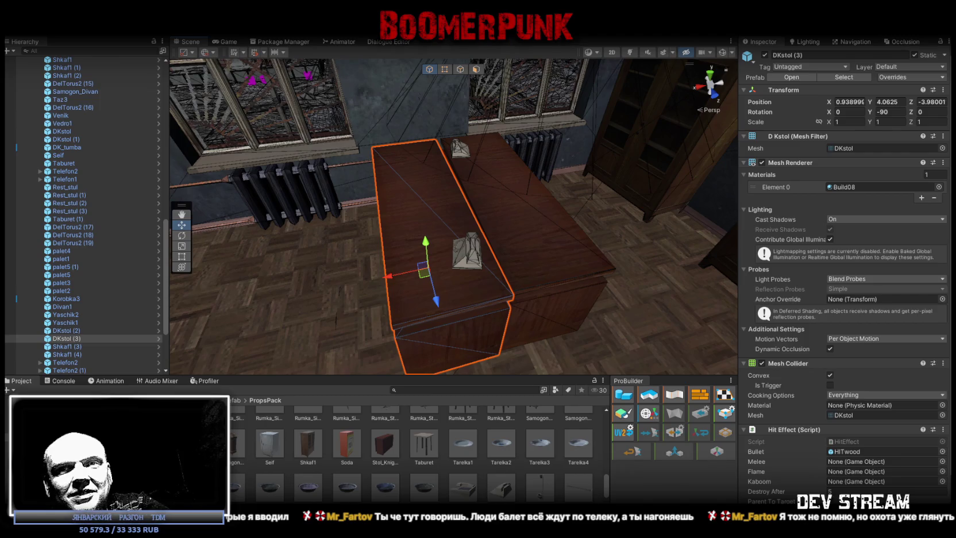
pyautogui.moveTo(517, 293)
pyautogui.mouseDown()
pyautogui.moveTo(554, 291)
pyautogui.moveTo(550, 262)
pyautogui.moveTo(587, 267)
pyautogui.moveTo(605, 282)
pyautogui.moveTo(609, 310)
pyautogui.mouseUp()
pyautogui.scroll(5, 482, 459)
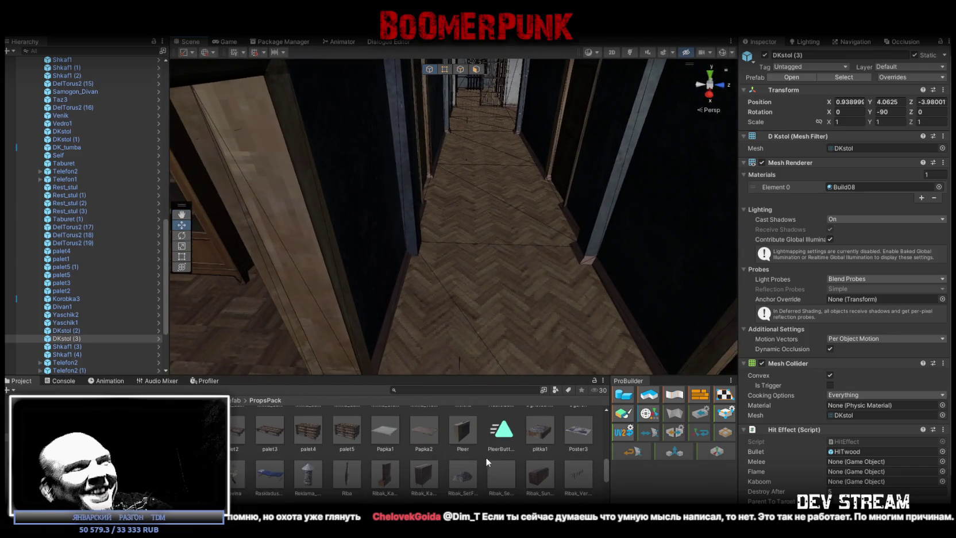
pyautogui.scroll(2, 493, 444)
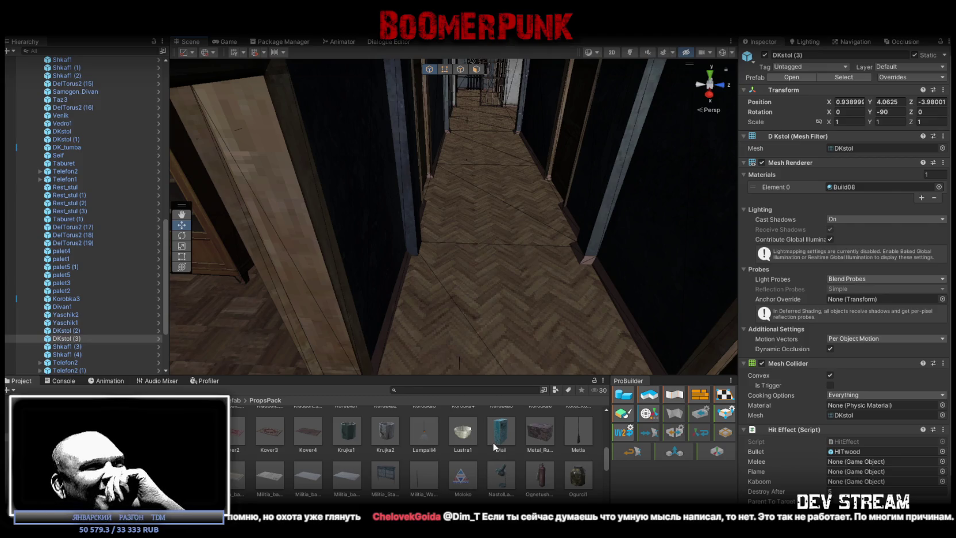
pyautogui.scroll(5, 492, 439)
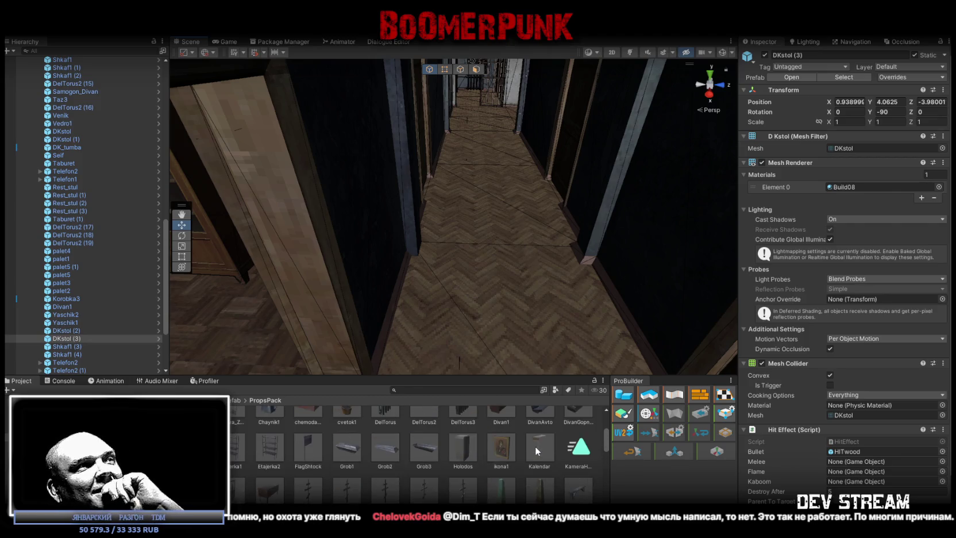
pyautogui.scroll(2, 438, 455)
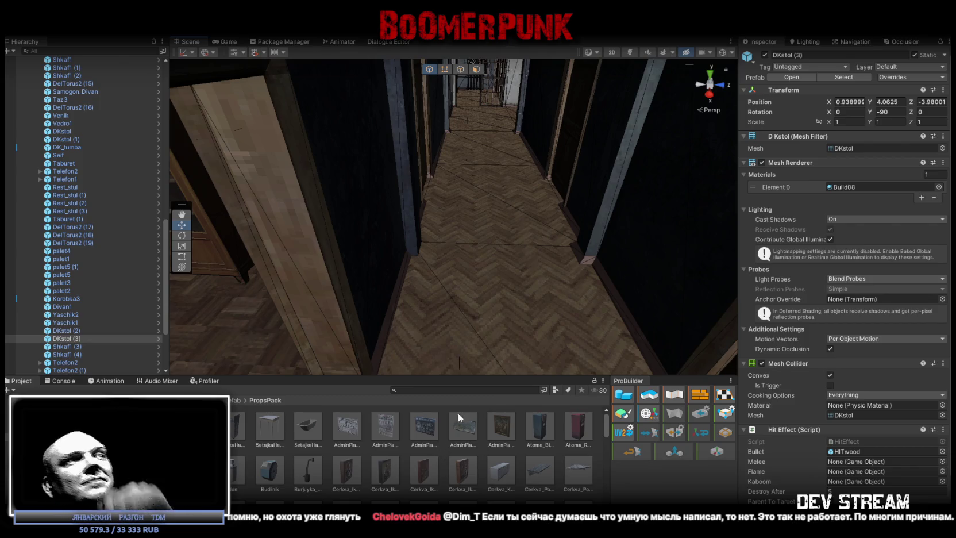
pyautogui.moveTo(546, 301)
pyautogui.mouseDown()
pyautogui.moveTo(508, 291)
pyautogui.moveTo(515, 252)
pyautogui.moveTo(831, 243)
pyautogui.moveTo(913, 228)
pyautogui.moveTo(473, 229)
pyautogui.moveTo(473, 252)
pyautogui.moveTo(591, 273)
pyautogui.moveTo(625, 264)
pyautogui.moveTo(629, 275)
pyautogui.moveTo(489, 247)
pyautogui.moveTo(436, 207)
pyautogui.moveTo(448, 184)
pyautogui.moveTo(386, 190)
pyautogui.moveTo(576, 230)
pyautogui.moveTo(198, 257)
pyautogui.moveTo(420, 268)
pyautogui.moveTo(401, 235)
pyautogui.moveTo(416, 260)
pyautogui.moveTo(453, 270)
pyautogui.moveTo(448, 171)
pyautogui.moveTo(275, 235)
pyautogui.moveTo(489, 242)
pyautogui.mouseUp()
pyautogui.click(276, 237)
# Step: Turn the AdminPlakat3 honour board onto the back wall and slide it right
pyautogui.press('e')
pyautogui.moveTo(595, 213)
pyautogui.mouseDown()
pyautogui.moveTo(420, 231)
pyautogui.moveTo(431, 232)
pyautogui.mouseUp()
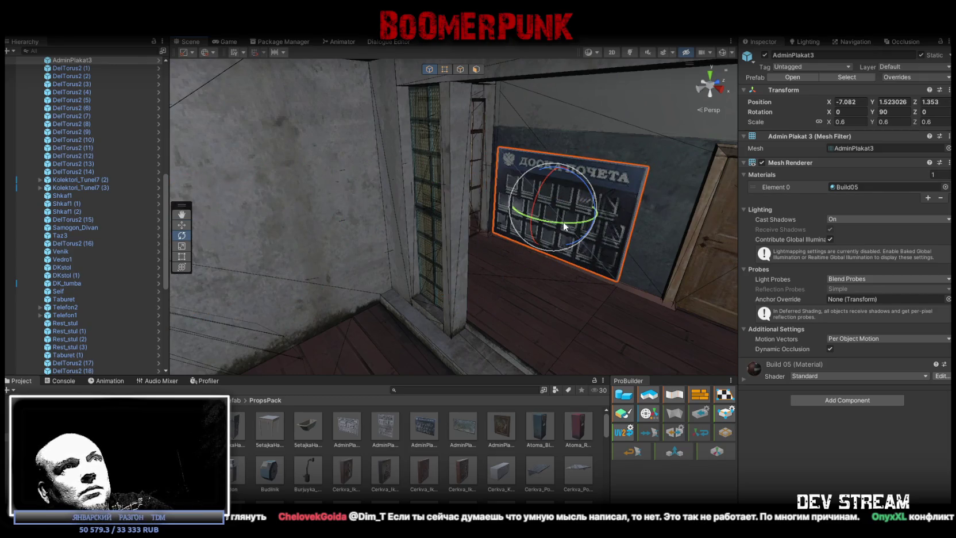
pyautogui.press('w')
pyautogui.moveTo(555, 209)
pyautogui.mouseDown()
pyautogui.moveTo(598, 192)
pyautogui.moveTo(614, 165)
pyautogui.mouseUp()
# Step: Swap the red soda machine for Atoma_Blue and set it in the corner, turned about 90°
pyautogui.moveTo(612, 208)
pyautogui.mouseDown()
pyautogui.moveTo(487, 286)
pyautogui.moveTo(469, 284)
pyautogui.mouseUp()
pyautogui.moveTo(580, 429)
pyautogui.mouseDown()
pyautogui.moveTo(433, 245)
pyautogui.moveTo(384, 239)
pyautogui.mouseUp()
pyautogui.press('Delete')
pyautogui.moveTo(534, 417)
pyautogui.mouseDown()
pyautogui.moveTo(415, 250)
pyautogui.moveTo(390, 241)
pyautogui.mouseUp()
pyautogui.moveTo(506, 246)
pyautogui.mouseDown()
pyautogui.moveTo(495, 222)
pyautogui.moveTo(413, 327)
pyautogui.moveTo(274, 318)
pyautogui.moveTo(492, 280)
pyautogui.moveTo(419, 253)
pyautogui.moveTo(414, 237)
pyautogui.moveTo(364, 211)
pyautogui.moveTo(316, 228)
pyautogui.moveTo(474, 266)
pyautogui.moveTo(447, 272)
pyautogui.moveTo(348, 224)
pyautogui.moveTo(421, 251)
pyautogui.mouseUp()
pyautogui.press('e')
pyautogui.press('w')
pyautogui.press('e')
pyautogui.press('w')
pyautogui.moveTo(308, 252)
pyautogui.mouseDown()
pyautogui.moveTo(486, 250)
pyautogui.moveTo(559, 230)
pyautogui.moveTo(532, 239)
pyautogui.moveTo(506, 266)
pyautogui.moveTo(402, 247)
pyautogui.mouseUp()
pyautogui.click(114, 425)
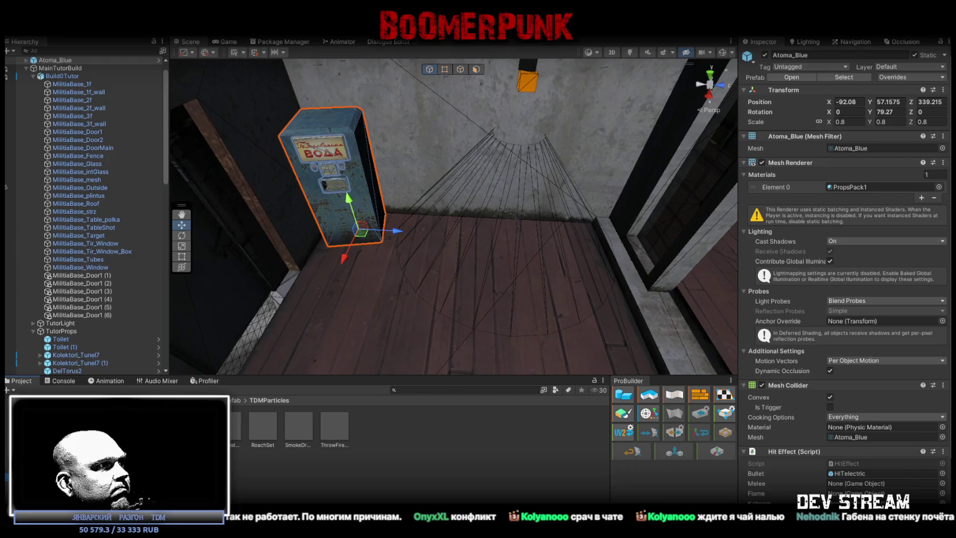
# Step: Step from TDMParticles down through Teplotrassa_Gaz to the UseItems prefab folder
pyautogui.press('Down')
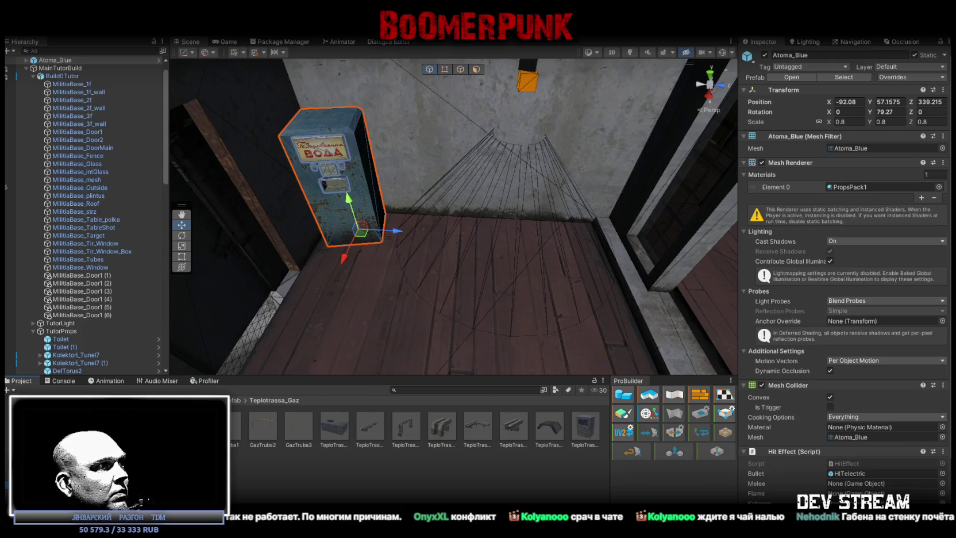
pyautogui.press('Down')
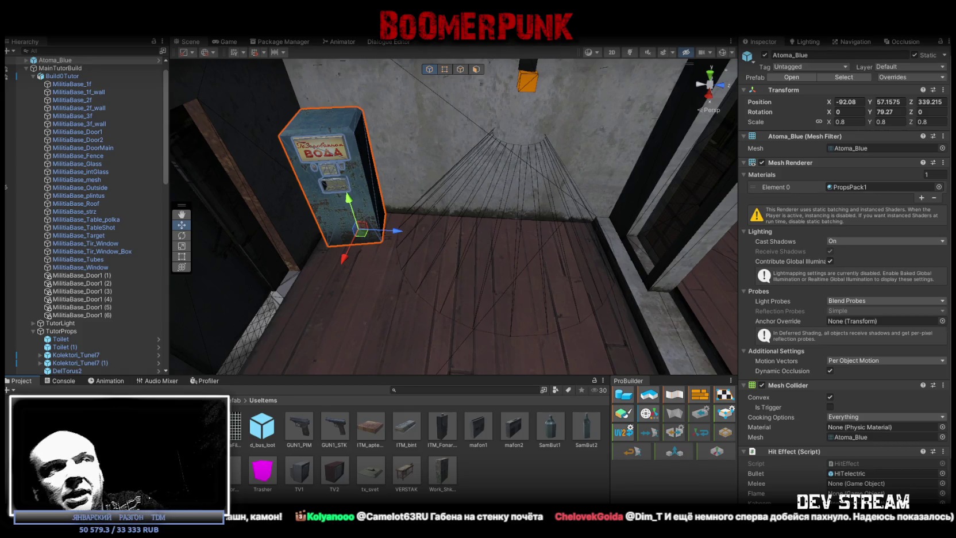
pyautogui.moveTo(502, 172); pyautogui.dragTo(689, 140)
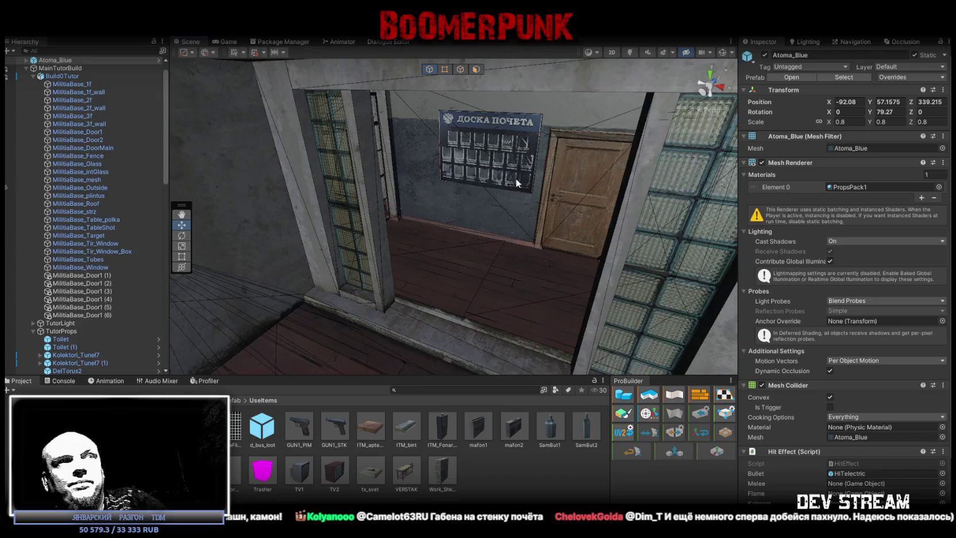
pyautogui.press('w')
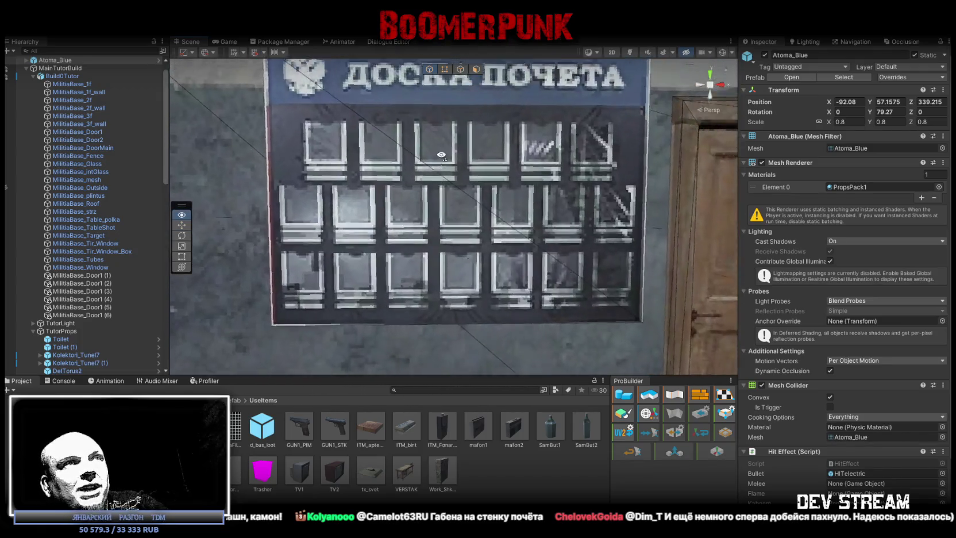
pyautogui.press('w')
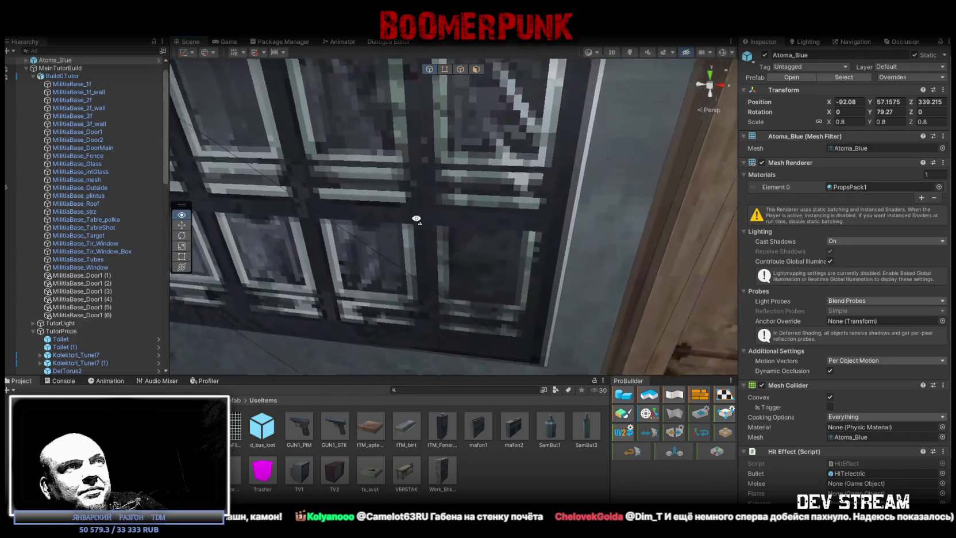
pyautogui.press('s')
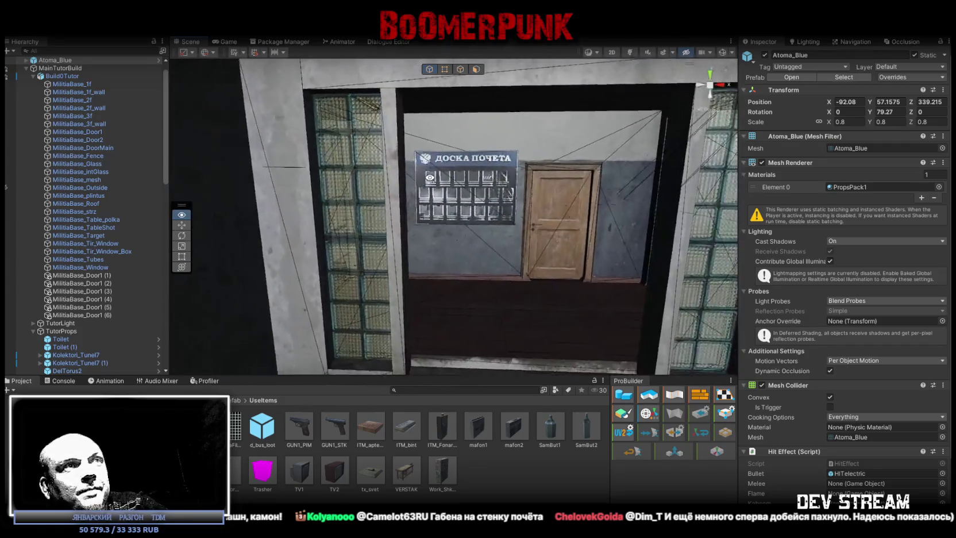
pyautogui.press('s')
pyautogui.press('w')
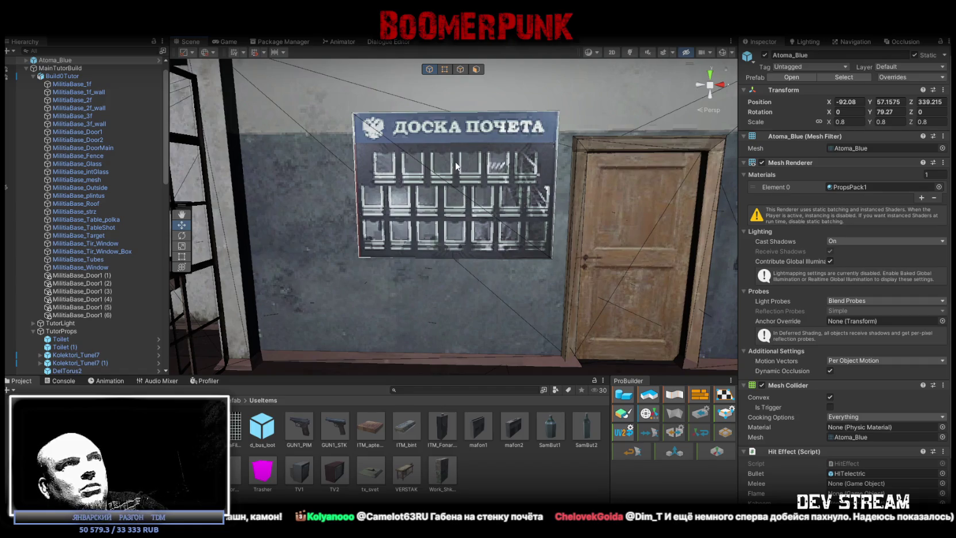
pyautogui.press('s')
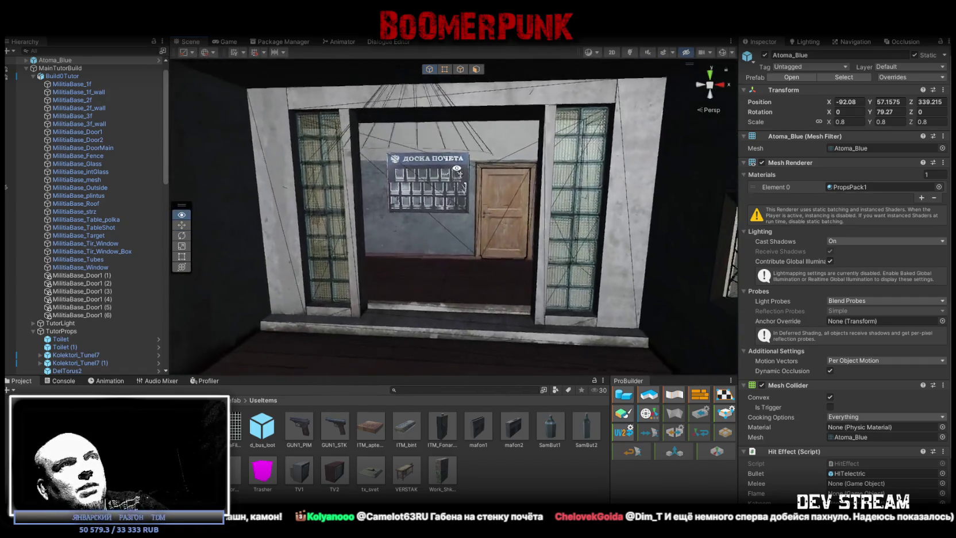
pyautogui.press('w')
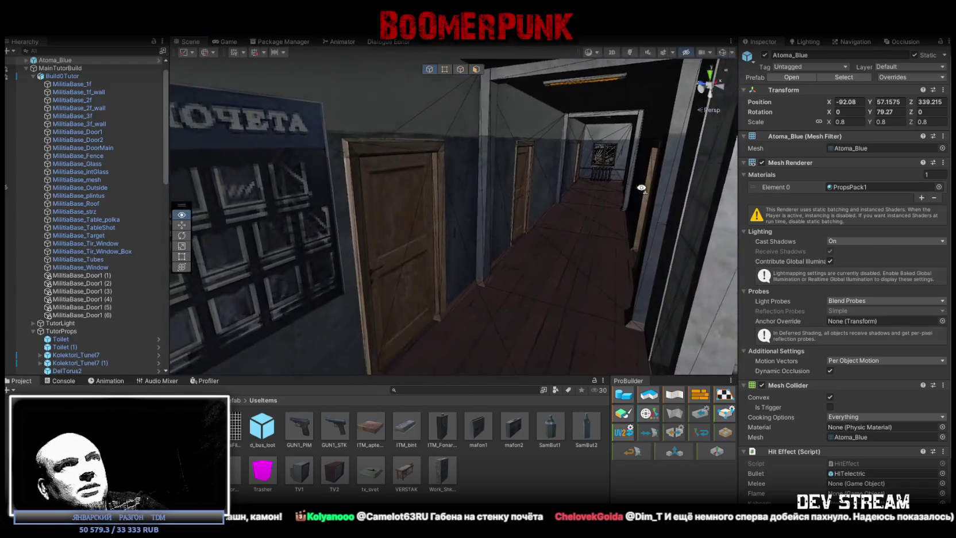
pyautogui.press('s')
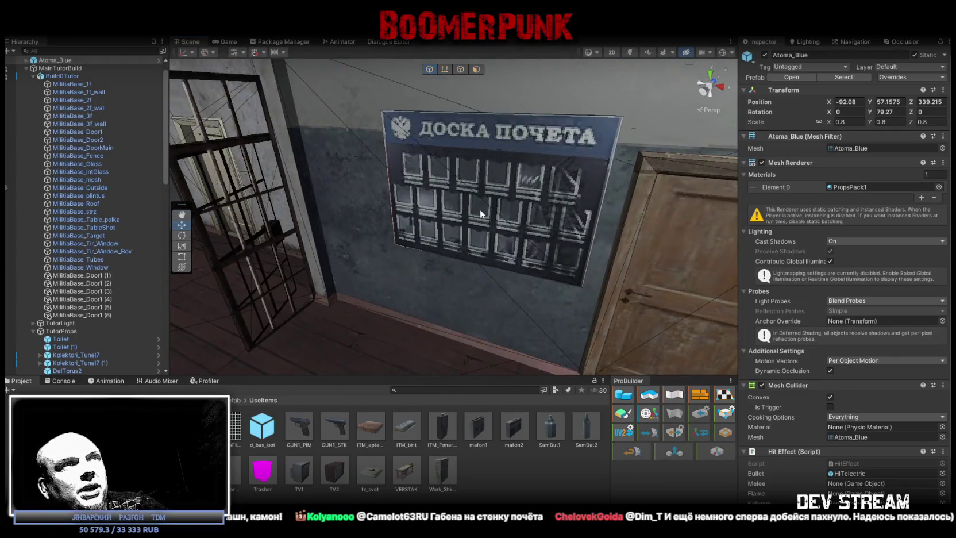
pyautogui.press('w')
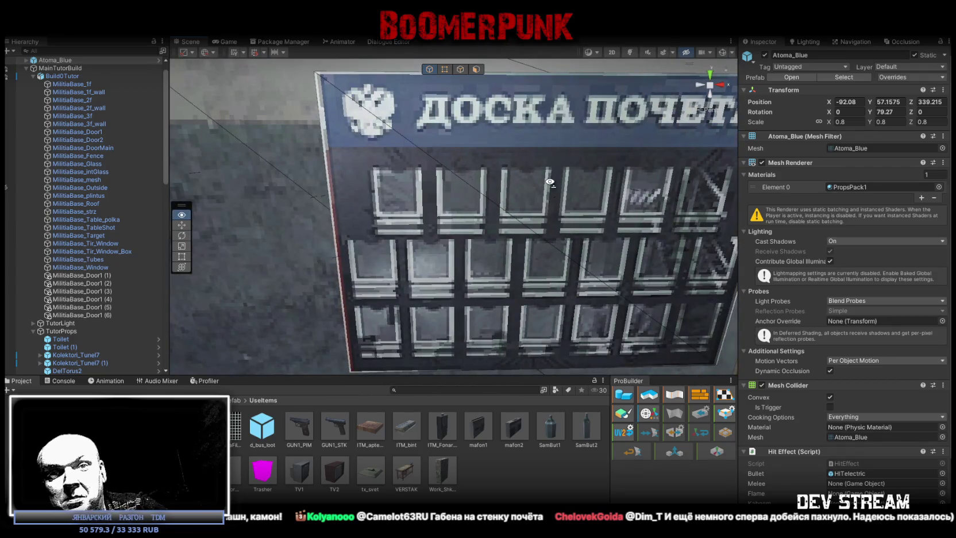
pyautogui.press('s')
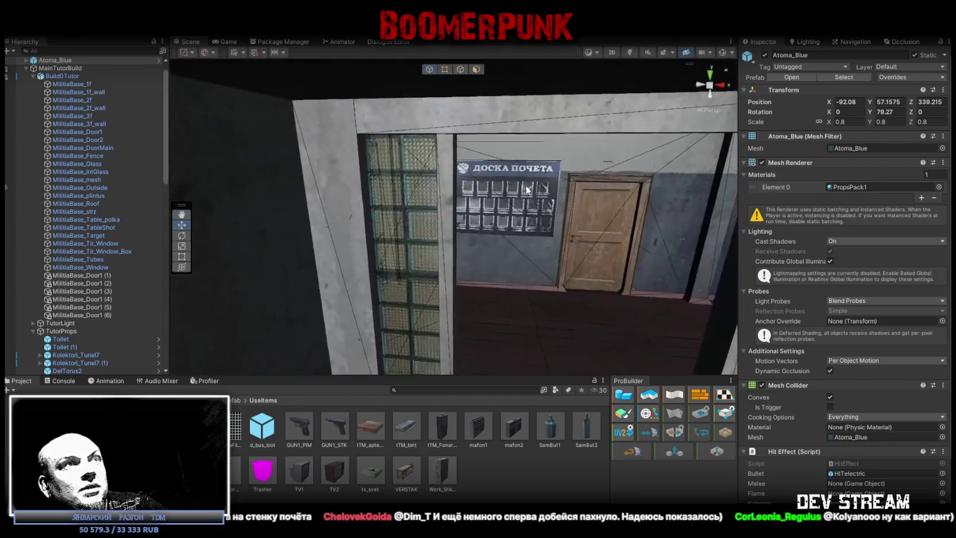
pyautogui.press('a')
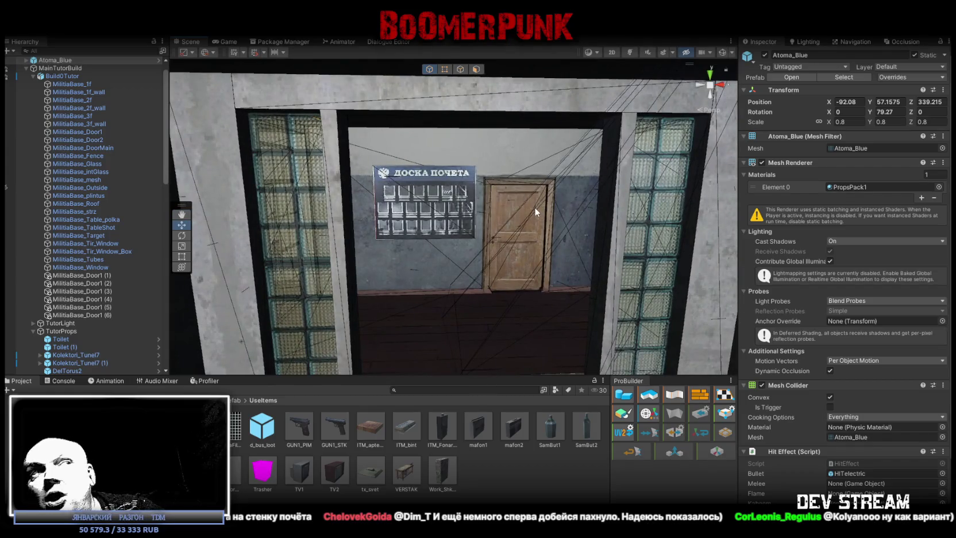
pyautogui.press('w')
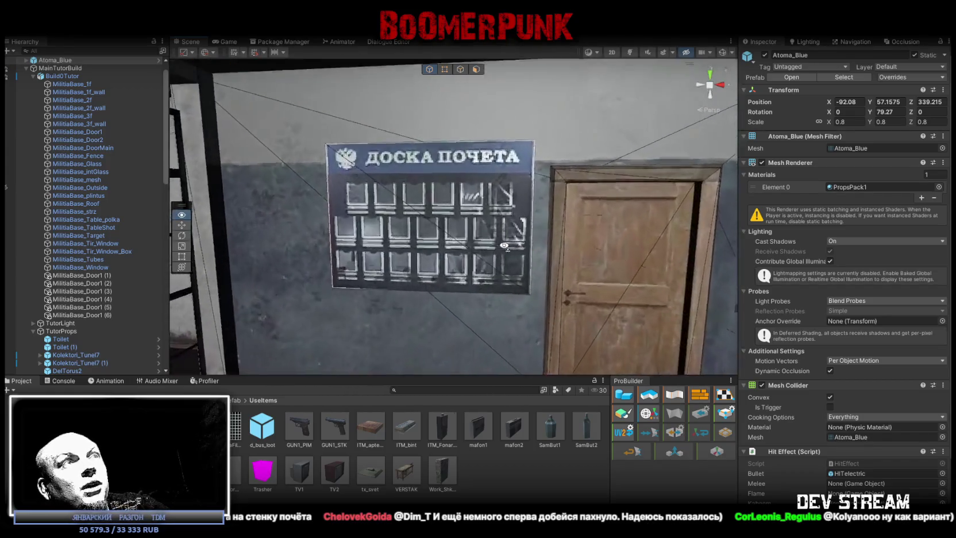
pyautogui.press('s')
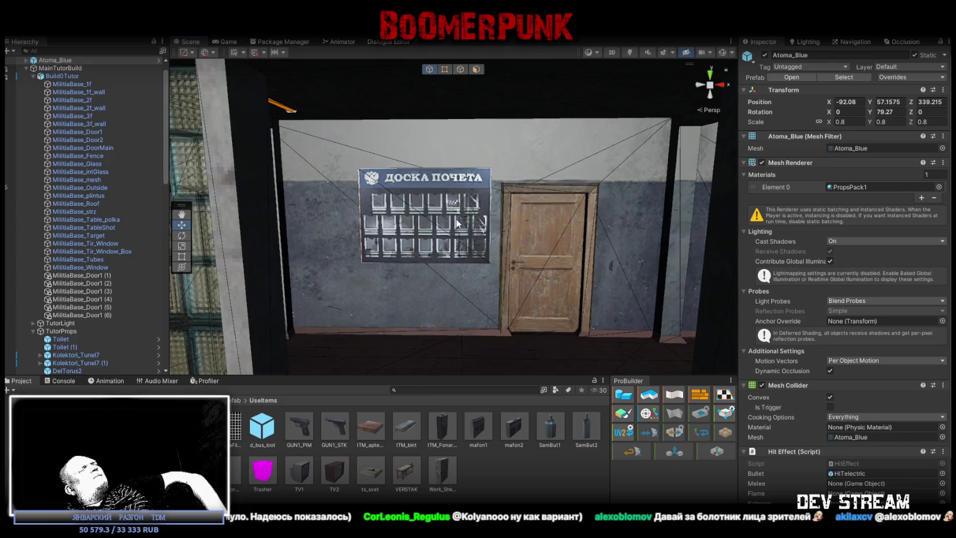
# Step: Orbit over the board room and preview the Work_Shkaf locker prefab
pyautogui.moveTo(458, 223); pyautogui.dragTo(447, 246)
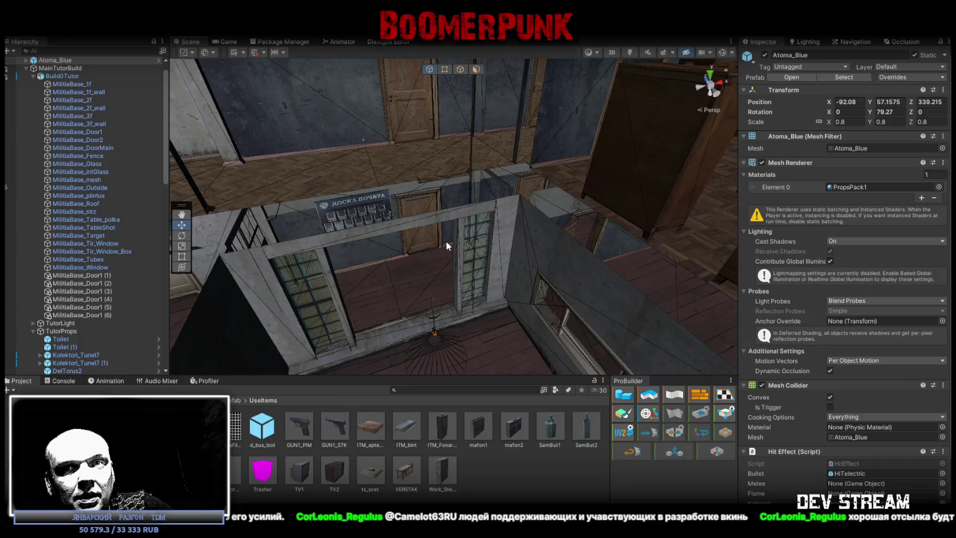
pyautogui.moveTo(473, 251)
pyautogui.mouseDown()
pyautogui.moveTo(438, 248)
pyautogui.moveTo(440, 230)
pyautogui.moveTo(472, 269)
pyautogui.moveTo(516, 262)
pyautogui.moveTo(527, 273)
pyautogui.moveTo(504, 283)
pyautogui.moveTo(447, 476)
pyautogui.mouseUp()
pyautogui.click(447, 476)
pyautogui.moveTo(869, 441)
pyautogui.mouseDown()
pyautogui.moveTo(744, 416)
pyautogui.moveTo(814, 417)
pyautogui.mouseUp()
pyautogui.moveTo(413, 270)
pyautogui.mouseDown()
pyautogui.moveTo(511, 273)
pyautogui.moveTo(399, 251)
pyautogui.moveTo(560, 261)
pyautogui.moveTo(529, 245)
pyautogui.moveTo(576, 277)
pyautogui.moveTo(693, 292)
pyautogui.moveTo(661, 239)
pyautogui.moveTo(433, 198)
pyautogui.moveTo(503, 193)
pyautogui.moveTo(416, 224)
pyautogui.moveTo(652, 192)
pyautogui.moveTo(684, 206)
pyautogui.moveTo(487, 241)
pyautogui.moveTo(408, 241)
pyautogui.moveTo(517, 233)
pyautogui.moveTo(490, 354)
pyautogui.mouseUp()
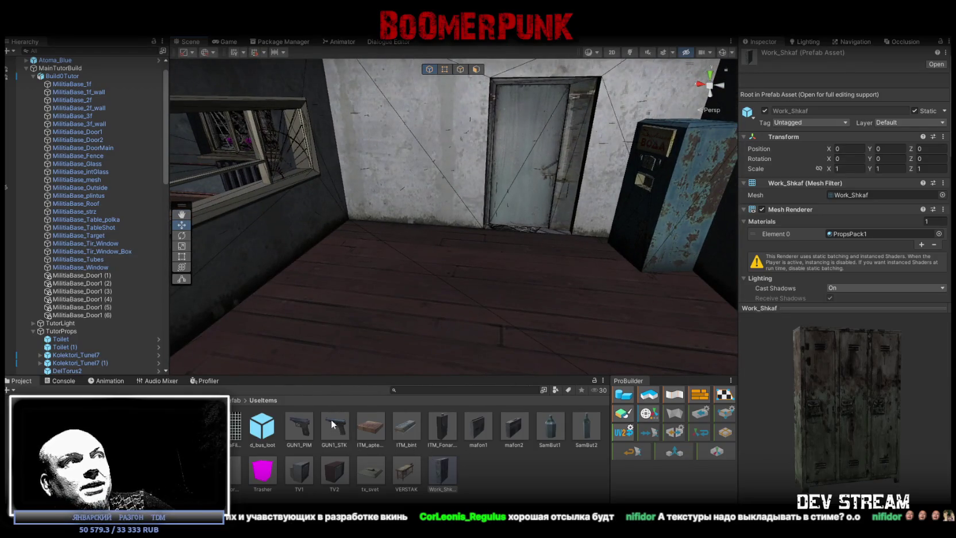
pyautogui.moveTo(401, 325)
pyautogui.mouseDown()
pyautogui.moveTo(293, 300)
pyautogui.moveTo(327, 435)
pyautogui.mouseUp()
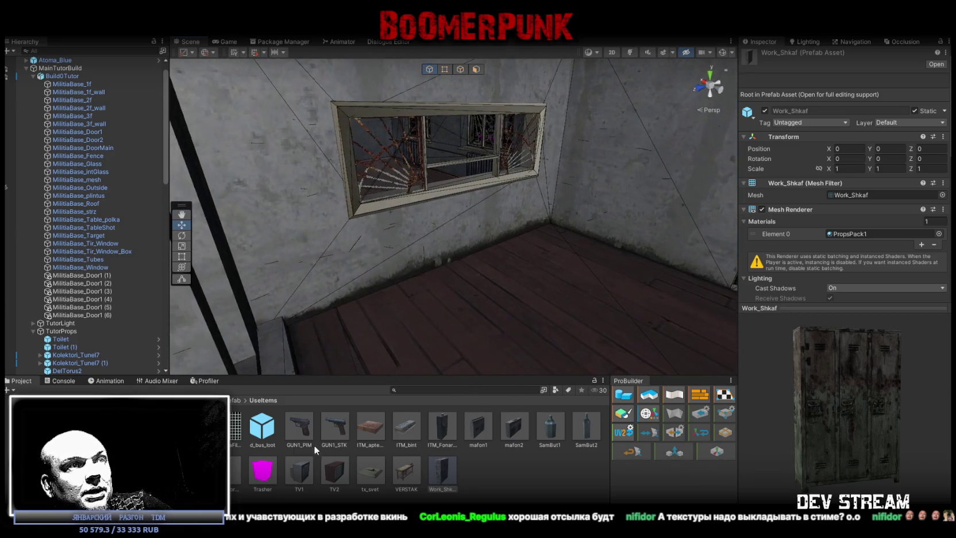
# Step: Browse from TraktorSystem up through RestProps and RADIO_STENA to the PropsPack folder
pyautogui.click(86, 437)
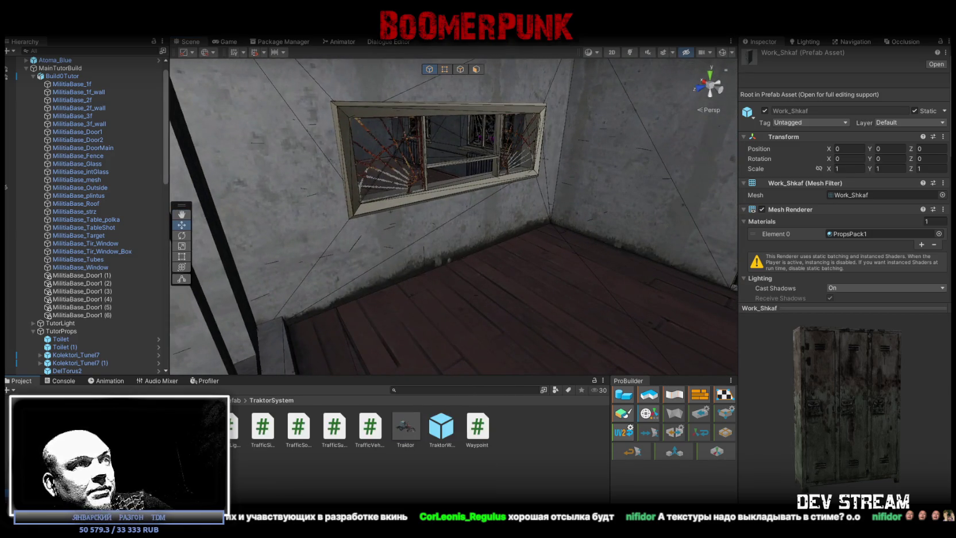
pyautogui.press('Up')
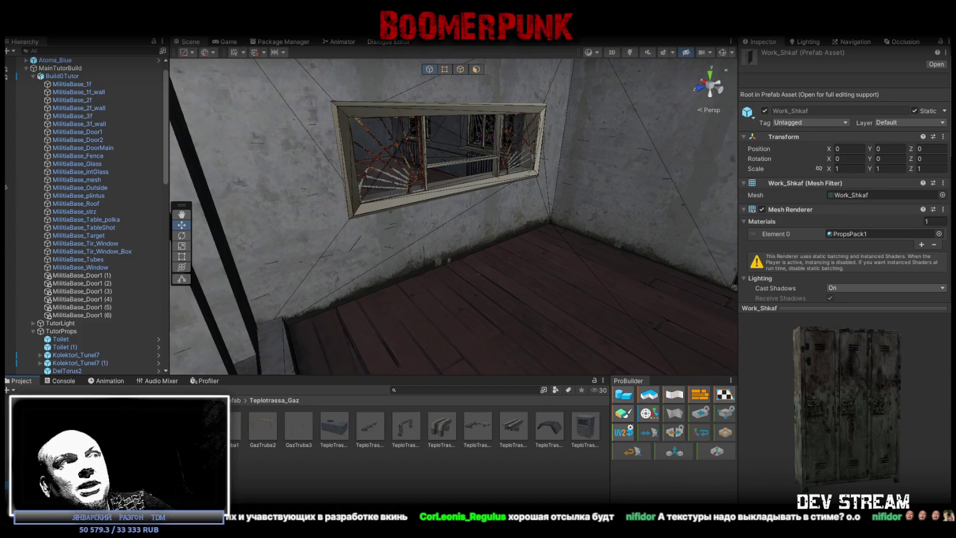
pyautogui.press('Up')
pyautogui.press('a')
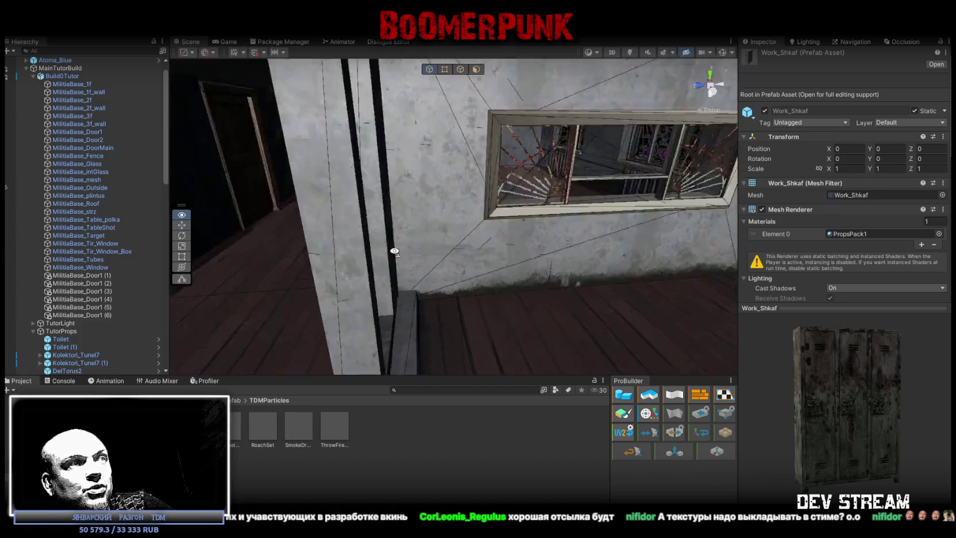
pyautogui.press('Up')
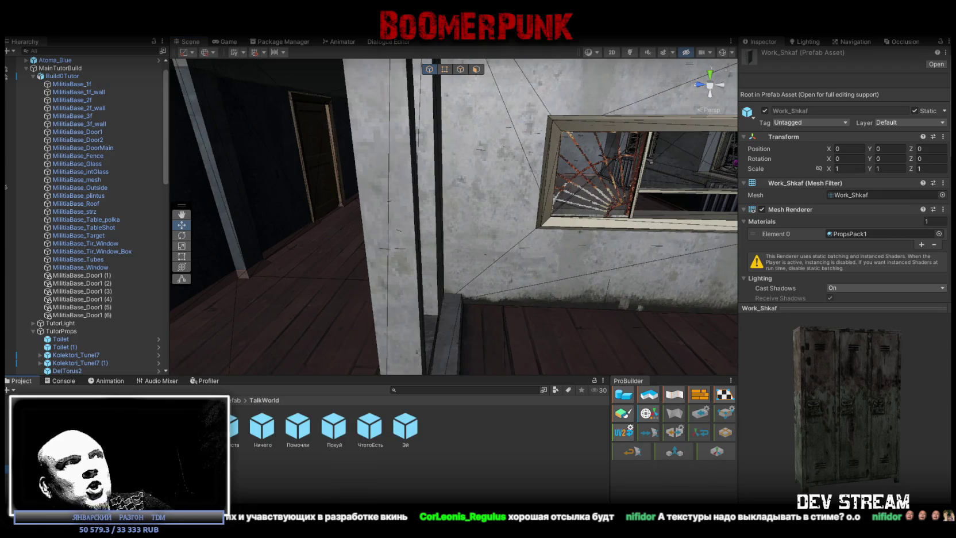
pyautogui.press('Up')
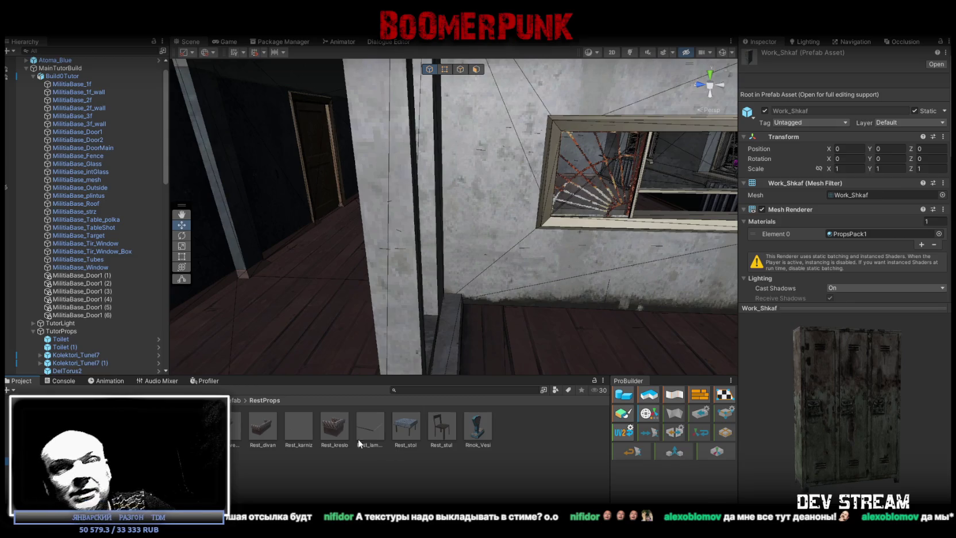
pyautogui.moveTo(365, 307)
pyautogui.mouseDown()
pyautogui.moveTo(504, 251)
pyautogui.moveTo(459, 273)
pyautogui.moveTo(464, 281)
pyautogui.moveTo(585, 316)
pyautogui.moveTo(522, 325)
pyautogui.moveTo(526, 345)
pyautogui.mouseUp()
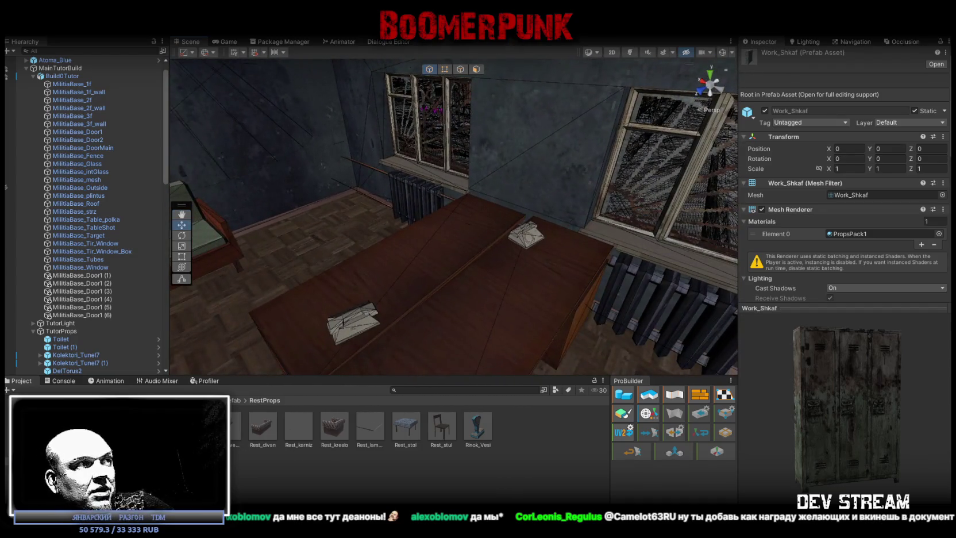
pyautogui.click(57, 452)
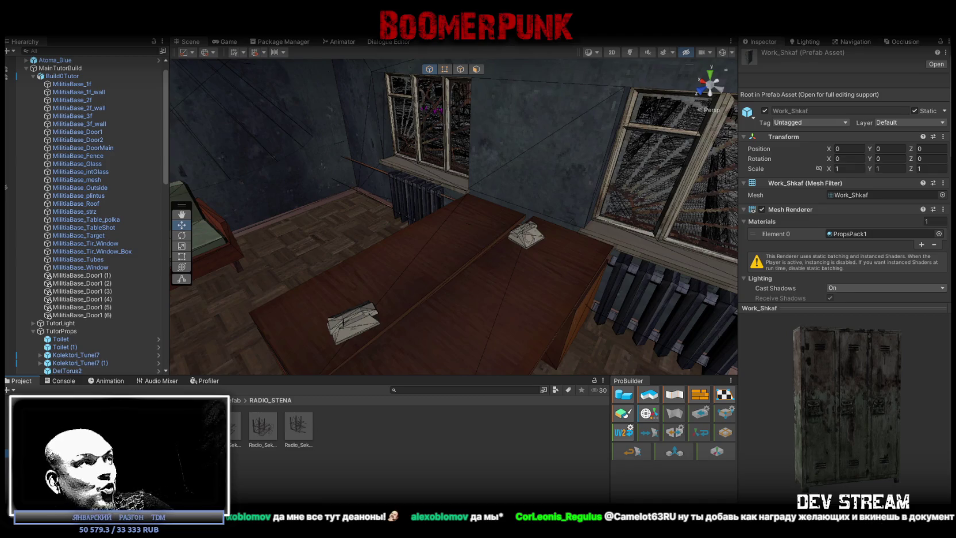
pyautogui.click(57, 446)
pyautogui.scroll(-3, 355, 446)
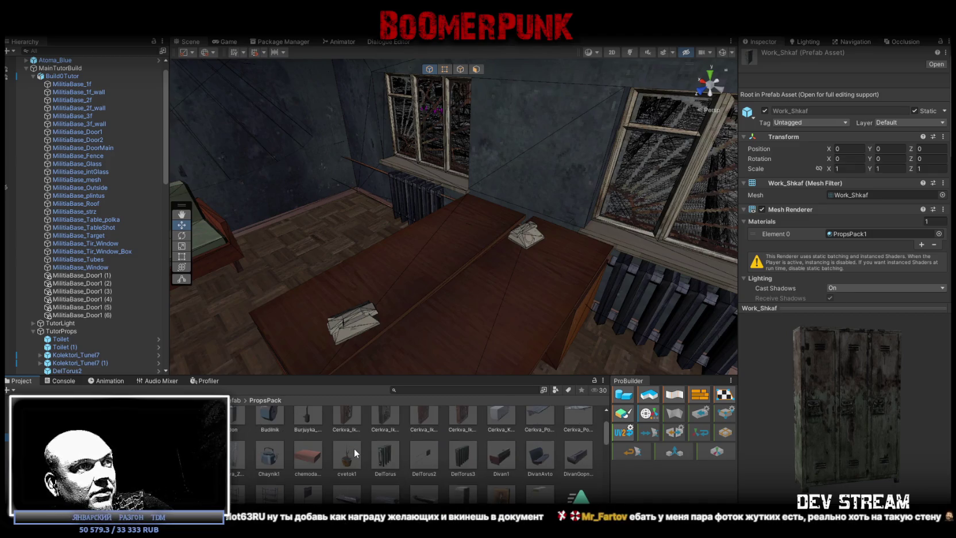
# Step: Drag the Kamod1 cabinet from PropsPack into the room beside the green sofa
pyautogui.scroll(-2, 354, 452)
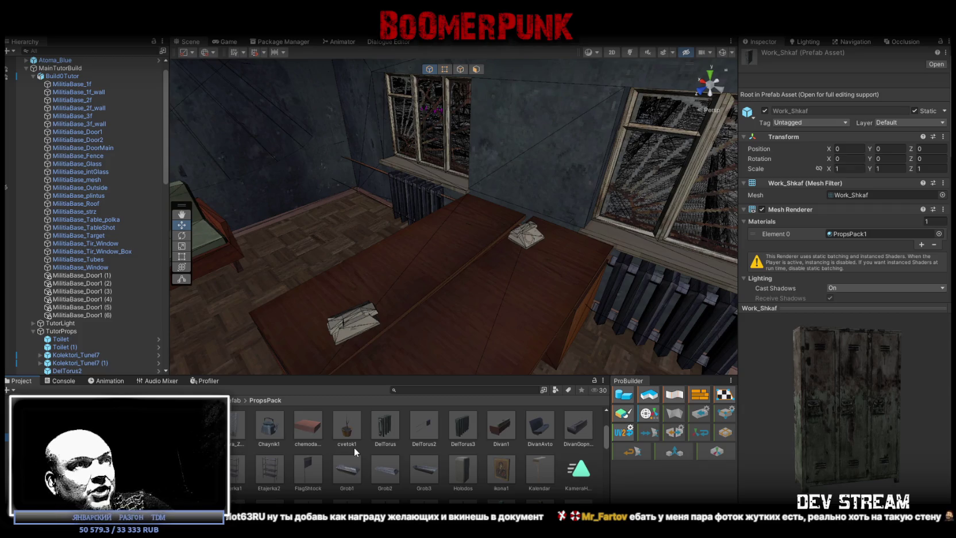
pyautogui.scroll(-2, 354, 447)
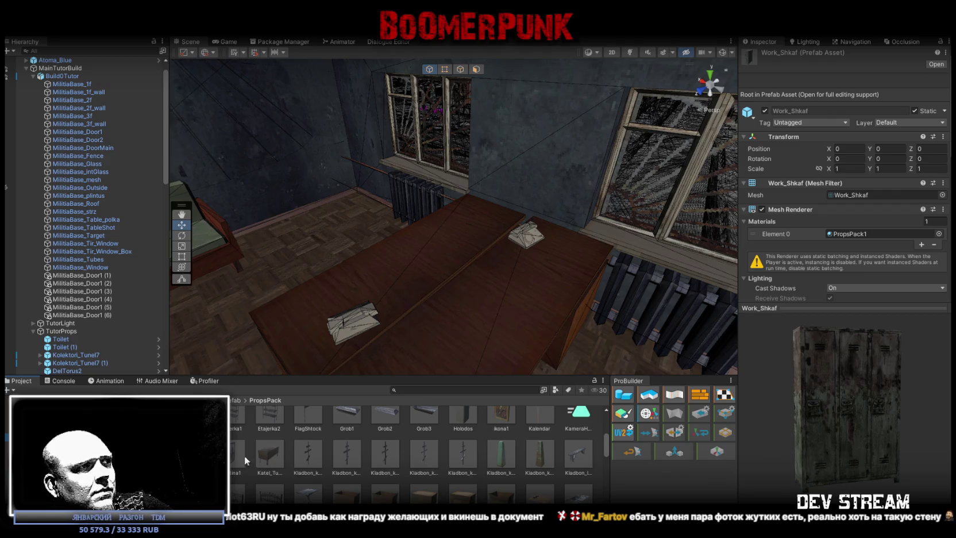
pyautogui.moveTo(454, 218); pyautogui.dragTo(402, 218)
pyautogui.moveTo(88, 244)
pyautogui.mouseDown()
pyautogui.moveTo(331, 239)
pyautogui.moveTo(442, 252)
pyautogui.moveTo(410, 253)
pyautogui.moveTo(439, 252)
pyautogui.moveTo(444, 262)
pyautogui.mouseUp()
pyautogui.scroll(3, 463, 437)
pyautogui.moveTo(575, 227)
pyautogui.mouseDown()
pyautogui.moveTo(604, 220)
pyautogui.moveTo(418, 213)
pyautogui.moveTo(445, 190)
pyautogui.moveTo(386, 197)
pyautogui.moveTo(548, 180)
pyautogui.moveTo(437, 183)
pyautogui.mouseUp()
pyautogui.click(438, 182)
pyautogui.moveTo(356, 131)
pyautogui.mouseDown()
pyautogui.moveTo(445, 232)
pyautogui.moveTo(375, 180)
pyautogui.moveTo(499, 270)
pyautogui.moveTo(342, 278)
pyautogui.mouseUp()
# Step: Rotate and move Kamod1 beside the sofa to X -82.11, Y 61.53, Z 343.31
pyautogui.press('e')
pyautogui.press('w')
pyautogui.moveTo(491, 254)
pyautogui.mouseDown()
pyautogui.moveTo(572, 246)
pyautogui.moveTo(406, 246)
pyautogui.moveTo(454, 237)
pyautogui.moveTo(352, 196)
pyautogui.moveTo(418, 155)
pyautogui.moveTo(454, 177)
pyautogui.moveTo(488, 270)
pyautogui.mouseUp()
pyautogui.press('e')
pyautogui.press('w')
pyautogui.scroll(2, 506, 460)
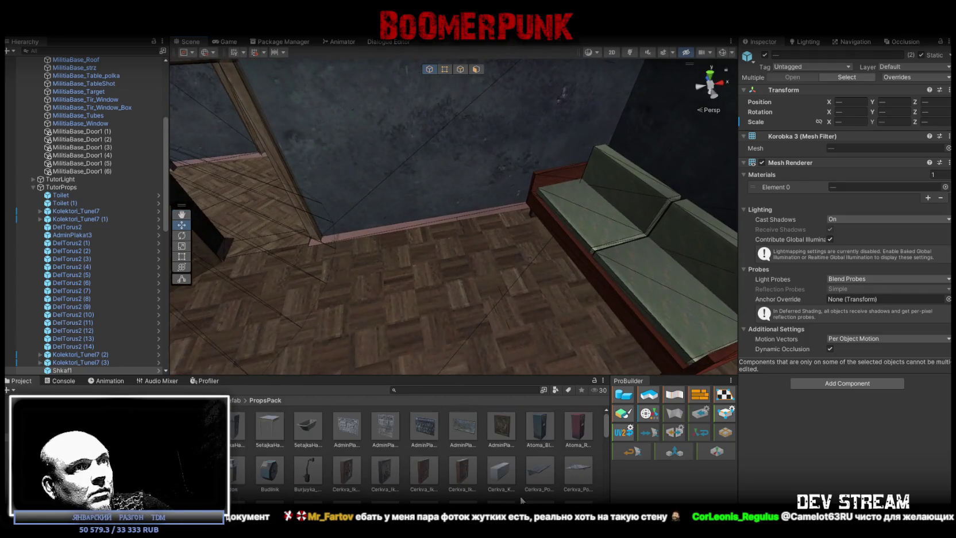
pyautogui.scroll(-3, 441, 466)
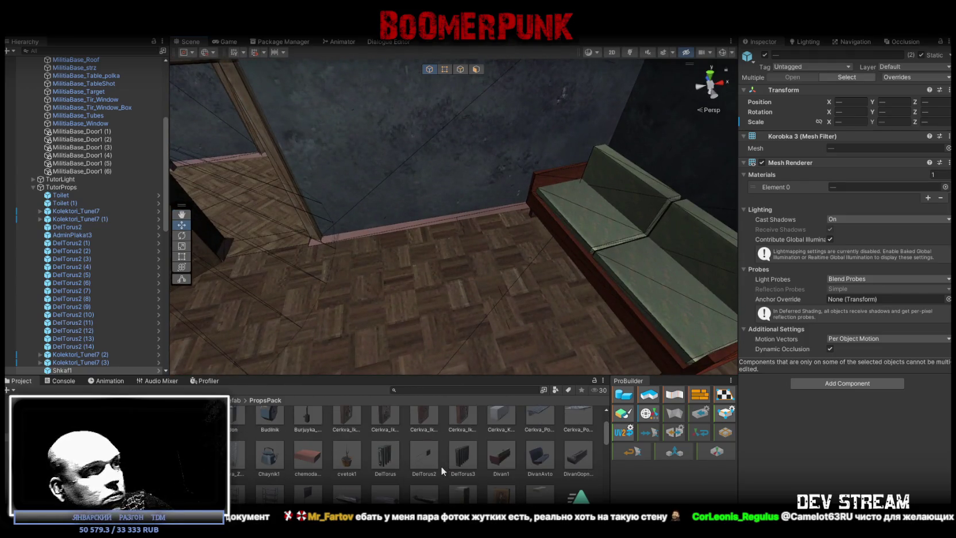
pyautogui.scroll(-1, 440, 461)
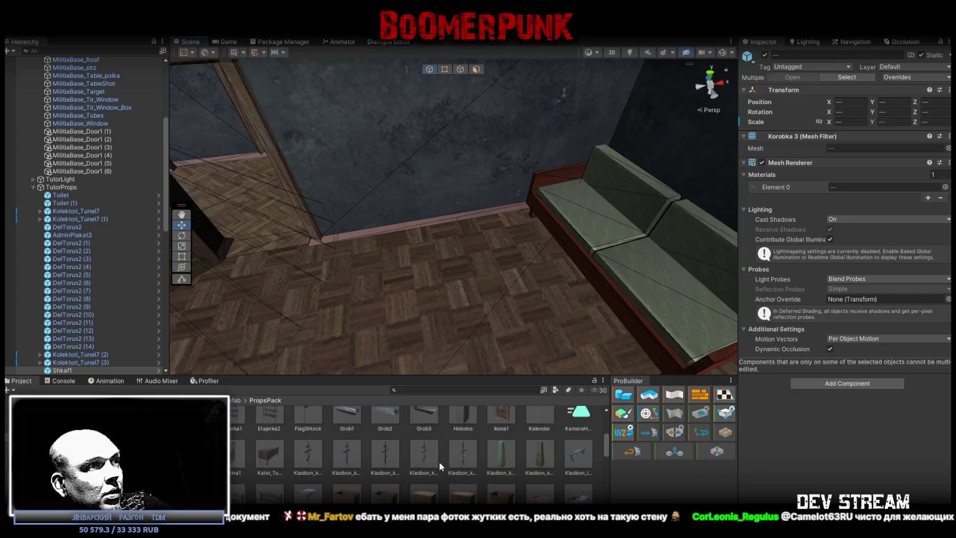
pyautogui.scroll(-1, 438, 458)
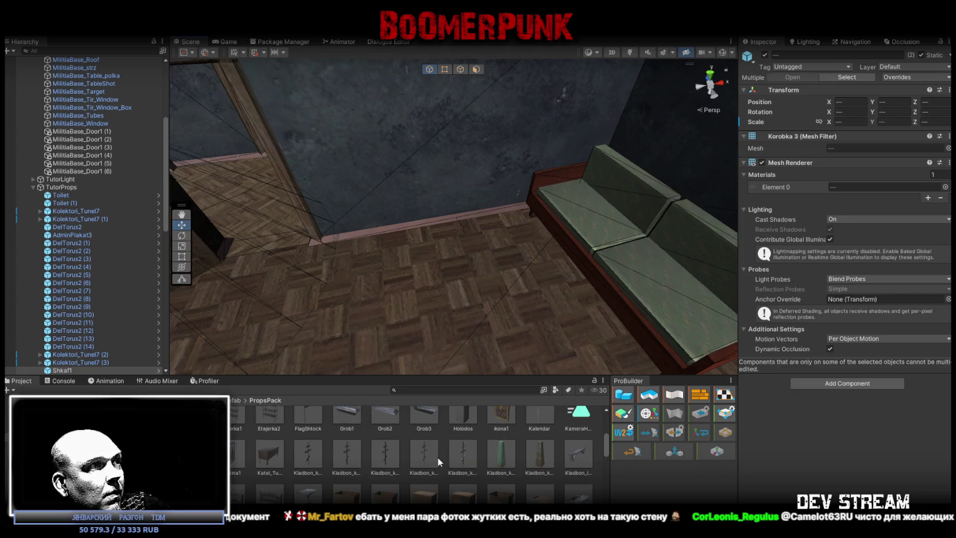
pyautogui.scroll(-3, 385, 250)
pyautogui.click(416, 260)
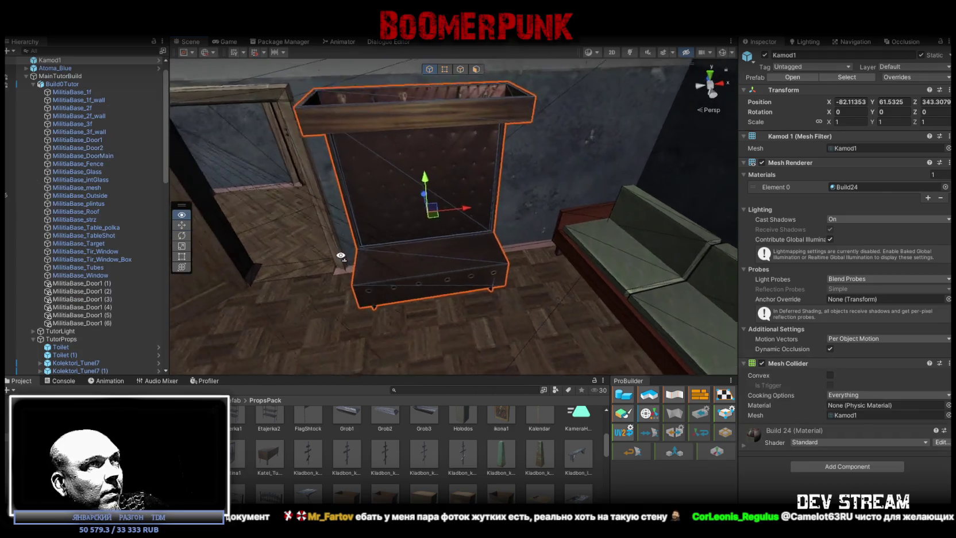
# Step: Turn Kamod1 slightly about its vertical axis and nudge it into place
pyautogui.scroll(3, 428, 251)
pyautogui.moveTo(428, 251)
pyautogui.mouseDown()
pyautogui.moveTo(512, 271)
pyautogui.moveTo(533, 198)
pyautogui.moveTo(519, 183)
pyautogui.moveTo(563, 208)
pyautogui.moveTo(416, 146)
pyautogui.mouseUp()
pyautogui.press('e')
pyautogui.moveTo(478, 239)
pyautogui.mouseDown()
pyautogui.moveTo(477, 226)
pyautogui.moveTo(511, 244)
pyautogui.moveTo(518, 190)
pyautogui.mouseUp()
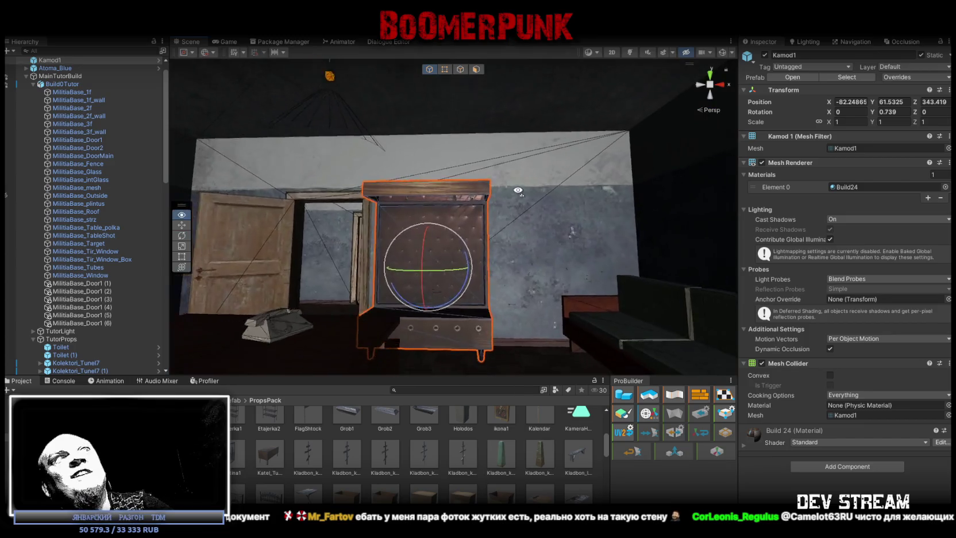
pyautogui.scroll(5, 508, 273)
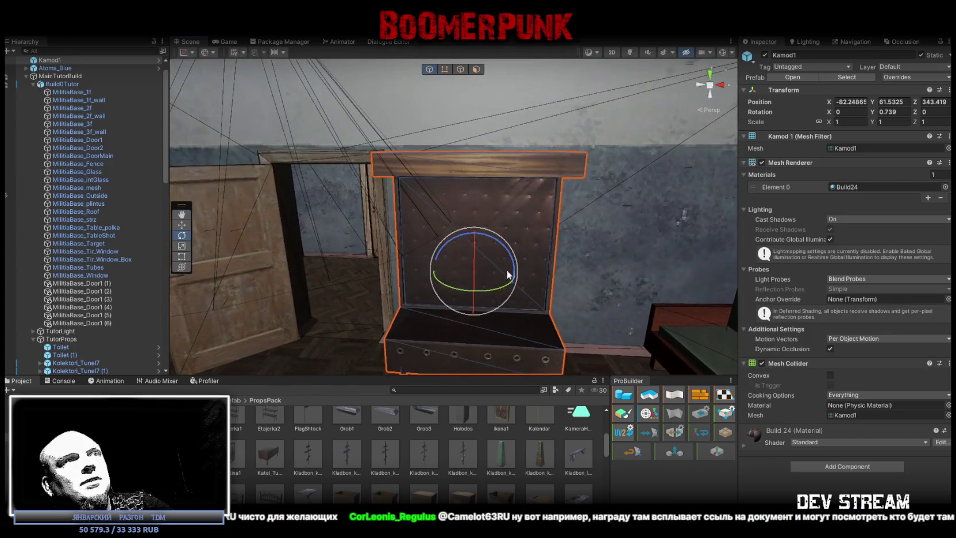
pyautogui.moveTo(501, 288)
pyautogui.mouseDown()
pyautogui.moveTo(530, 250)
pyautogui.moveTo(616, 229)
pyautogui.mouseUp()
pyautogui.scroll(5, 503, 284)
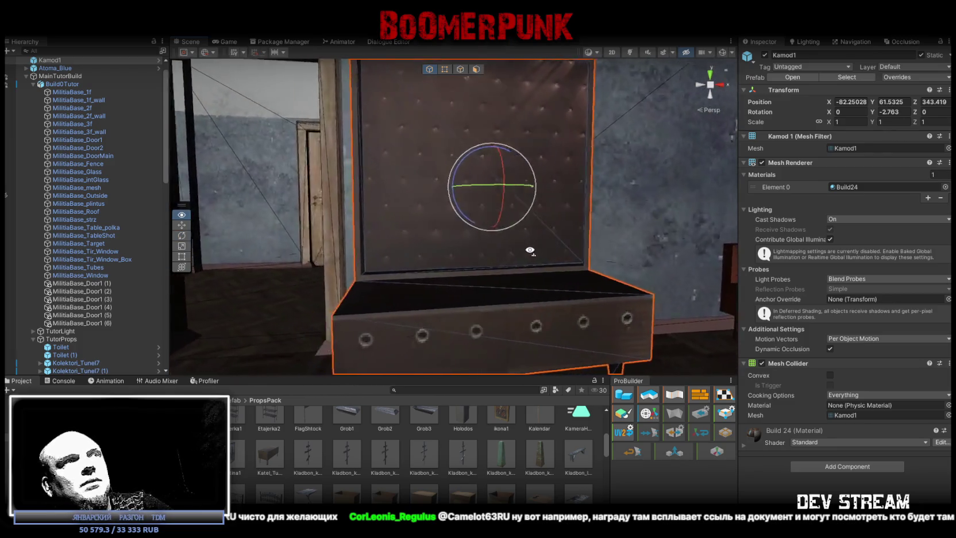
pyautogui.scroll(-5, 529, 251)
pyautogui.press('w')
pyautogui.moveTo(528, 165); pyautogui.dragTo(514, 161)
# Step: Slide the Shkaf1 (4) cabinet sideways to X -2.536, Z -3.087 beside its twin
pyautogui.moveTo(523, 331); pyautogui.dragTo(441, 332)
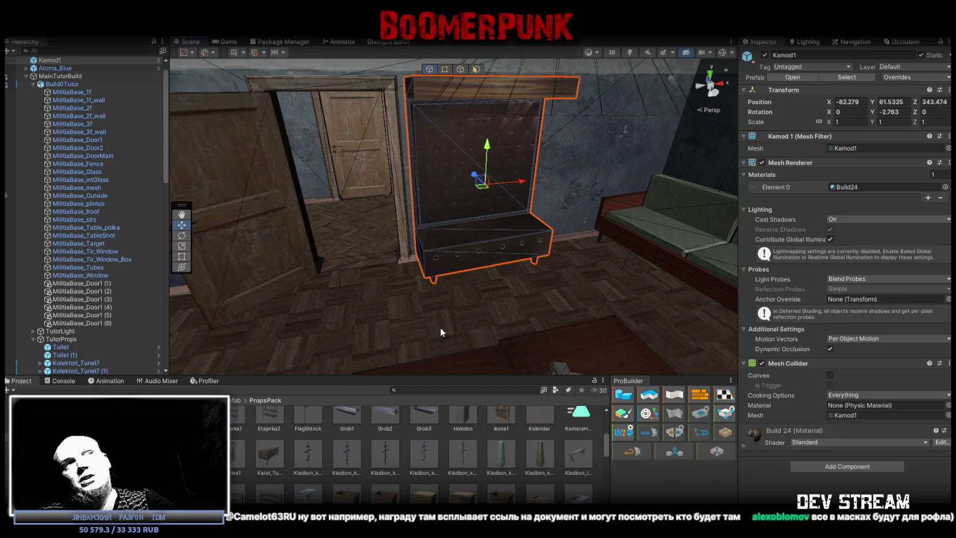
pyautogui.moveTo(440, 327)
pyautogui.mouseDown()
pyautogui.moveTo(438, 254)
pyautogui.moveTo(437, 277)
pyautogui.moveTo(385, 273)
pyautogui.mouseUp()
pyautogui.click(453, 221)
pyautogui.moveTo(453, 221)
pyautogui.mouseDown()
pyautogui.moveTo(450, 204)
pyautogui.moveTo(488, 207)
pyautogui.mouseUp()
pyautogui.moveTo(556, 210)
pyautogui.mouseDown()
pyautogui.moveTo(511, 207)
pyautogui.moveTo(460, 234)
pyautogui.moveTo(416, 203)
pyautogui.moveTo(406, 207)
pyautogui.moveTo(473, 309)
pyautogui.moveTo(555, 271)
pyautogui.moveTo(588, 271)
pyautogui.moveTo(418, 271)
pyautogui.moveTo(337, 211)
pyautogui.moveTo(419, 218)
pyautogui.moveTo(562, 257)
pyautogui.moveTo(632, 238)
pyautogui.moveTo(574, 276)
pyautogui.moveTo(402, 270)
pyautogui.moveTo(314, 253)
pyautogui.moveTo(305, 231)
pyautogui.moveTo(776, 216)
pyautogui.mouseUp()
pyautogui.moveTo(661, 230); pyautogui.dragTo(358, 456)
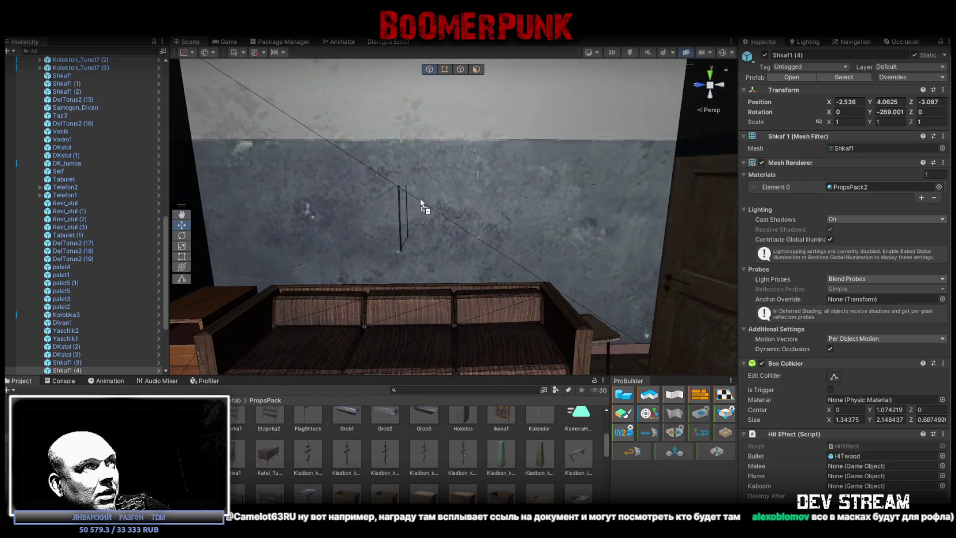
# Step: Turn Kartina1 to Y -90 so it hangs flat above the sofa, and nudge it into place
pyautogui.click(437, 189)
pyautogui.press('e')
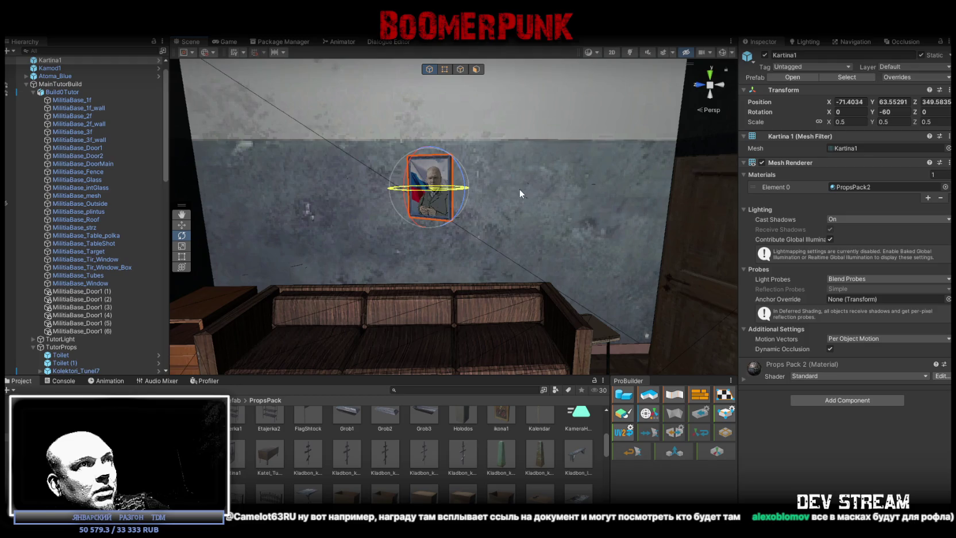
pyautogui.press('f')
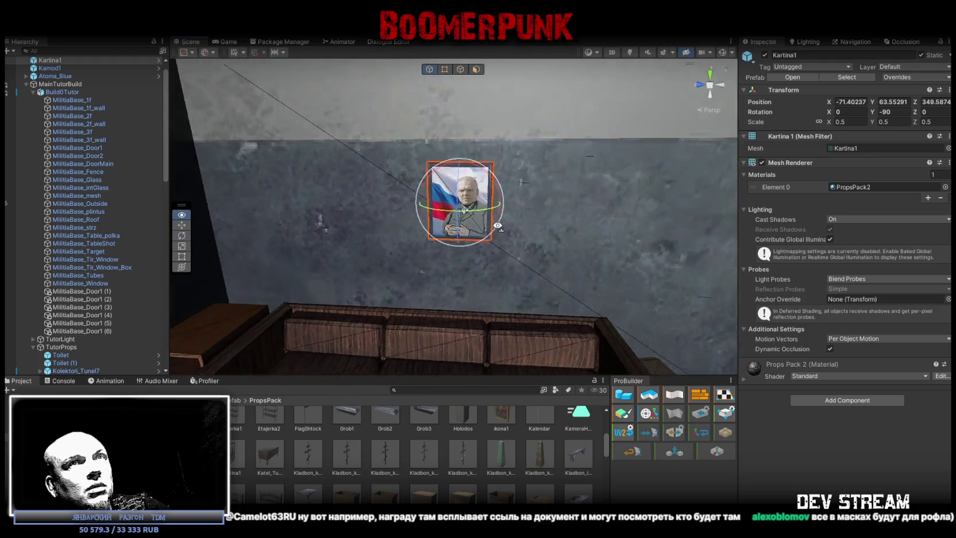
pyautogui.press('w')
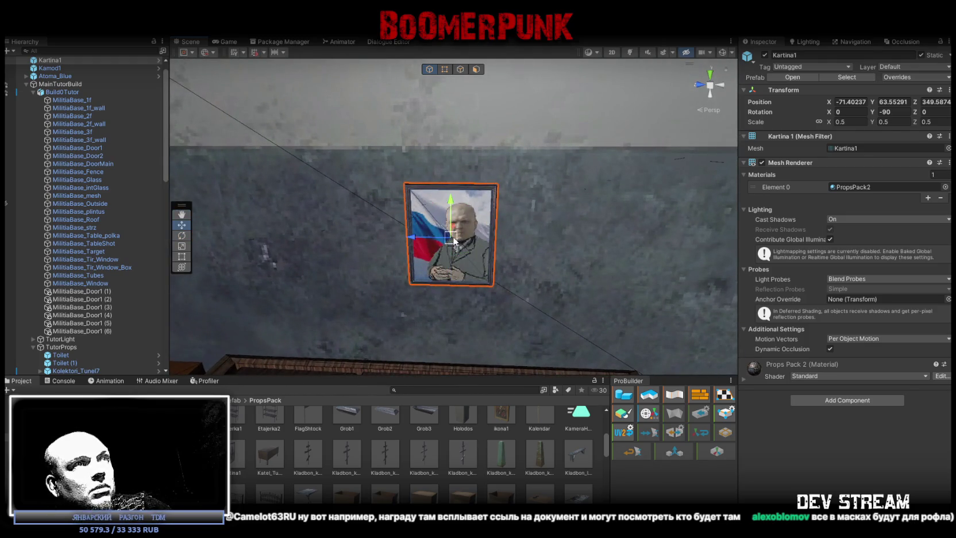
pyautogui.scroll(10, 458, 214)
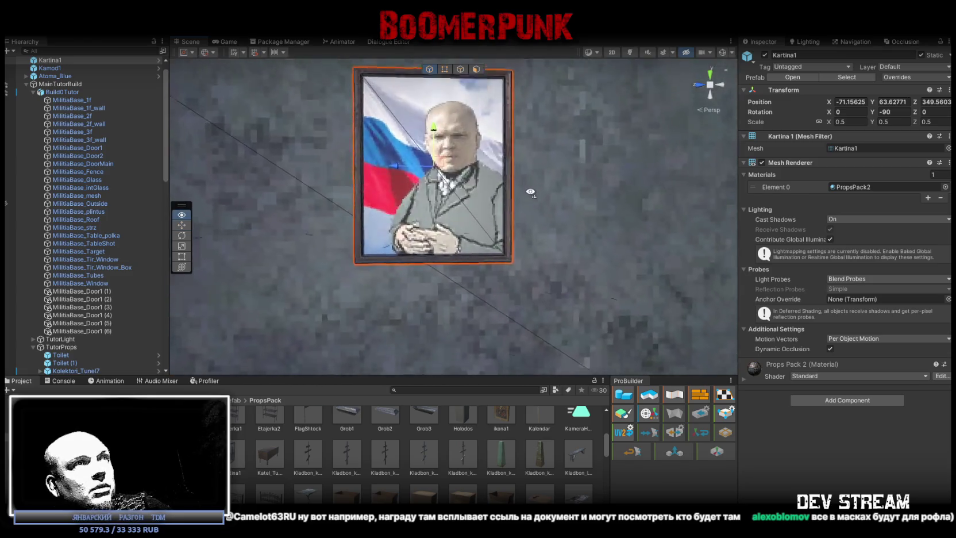
pyautogui.scroll(-10, 530, 199)
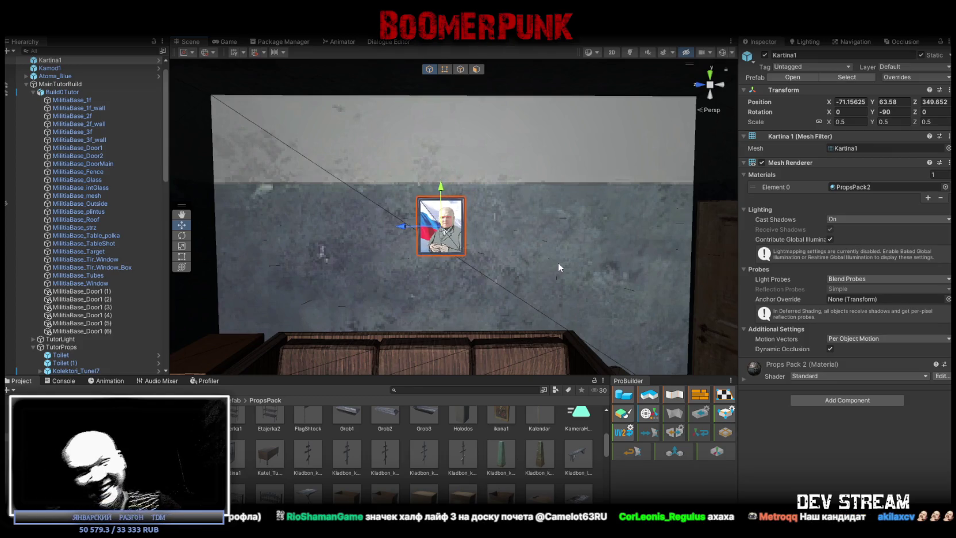
pyautogui.scroll(5, 498, 221)
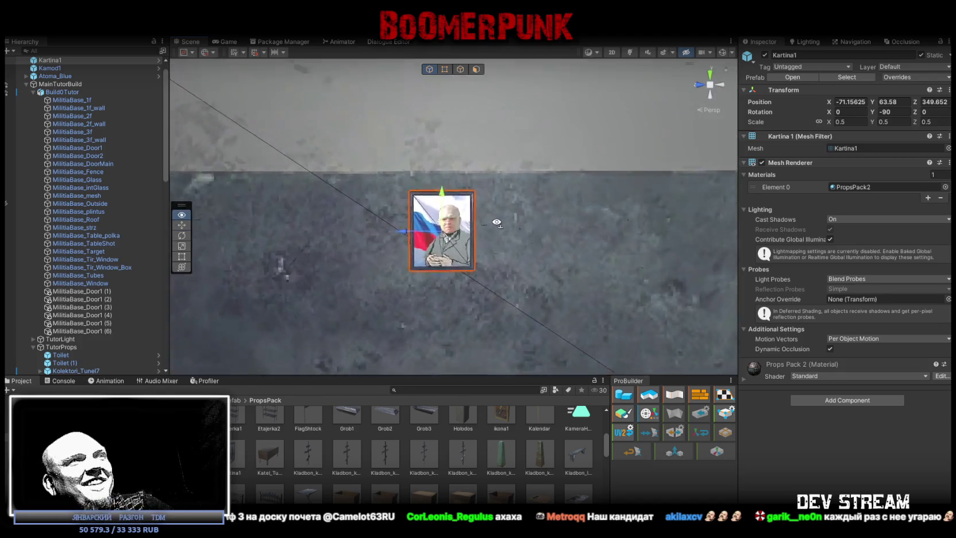
pyautogui.moveTo(438, 237)
pyautogui.mouseDown()
pyautogui.moveTo(444, 269)
pyautogui.moveTo(582, 192)
pyautogui.moveTo(591, 221)
pyautogui.mouseUp()
# Step: Tilt the Kartina1 portrait about 8 degrees askew on its Z axis
pyautogui.press('e')
pyautogui.moveTo(493, 244)
pyautogui.mouseDown()
pyautogui.moveTo(483, 241)
pyautogui.moveTo(587, 239)
pyautogui.moveTo(577, 230)
pyautogui.moveTo(591, 228)
pyautogui.moveTo(631, 247)
pyautogui.moveTo(610, 235)
pyautogui.moveTo(632, 226)
pyautogui.mouseUp()
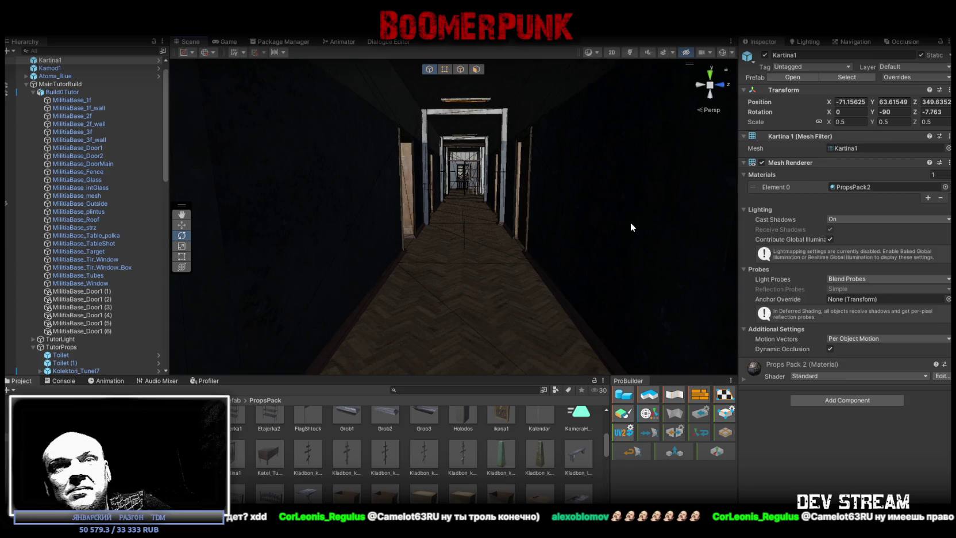
pyautogui.moveTo(485, 236)
pyautogui.mouseDown()
pyautogui.moveTo(520, 277)
pyautogui.moveTo(519, 290)
pyautogui.moveTo(523, 205)
pyautogui.moveTo(621, 216)
pyautogui.moveTo(643, 228)
pyautogui.moveTo(495, 228)
pyautogui.moveTo(578, 244)
pyautogui.moveTo(601, 227)
pyautogui.mouseUp()
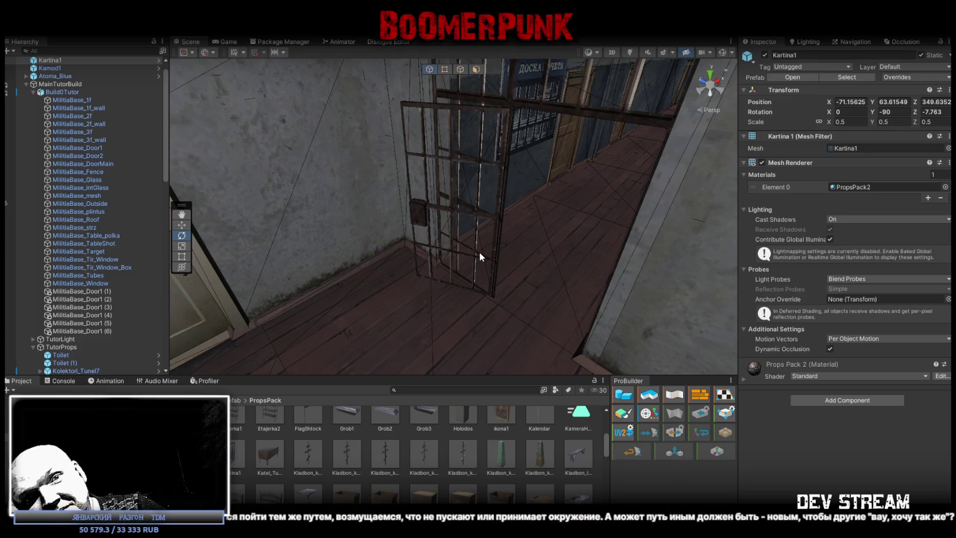
# Step: Survey the furnished rooms and corridor, and preview the Militia_Wanted notice-board prefab
pyautogui.moveTo(511, 224)
pyautogui.mouseDown()
pyautogui.moveTo(725, 187)
pyautogui.moveTo(434, 203)
pyautogui.moveTo(437, 171)
pyautogui.moveTo(395, 198)
pyautogui.moveTo(278, 172)
pyautogui.moveTo(653, 170)
pyautogui.moveTo(330, 204)
pyautogui.moveTo(553, 244)
pyautogui.moveTo(534, 247)
pyautogui.mouseUp()
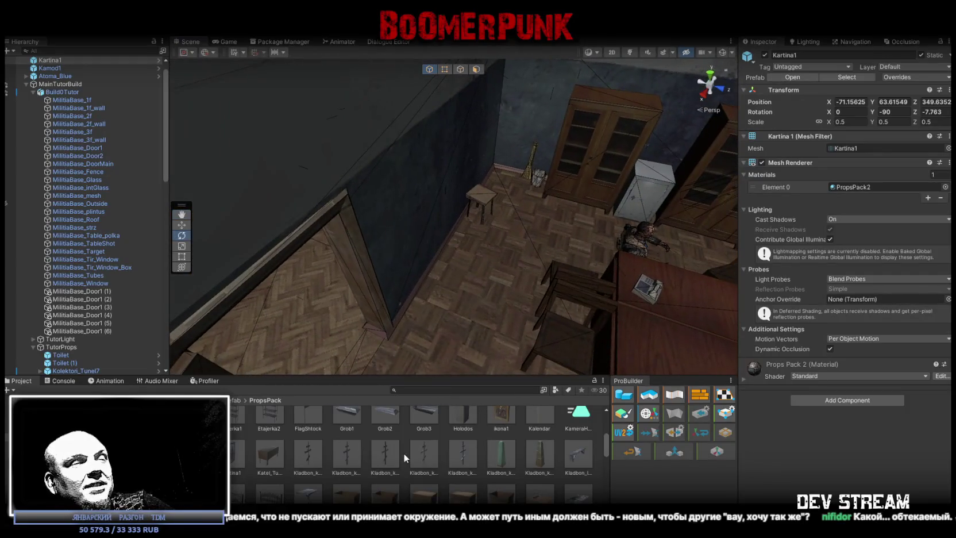
pyautogui.scroll(-3, 411, 437)
pyautogui.press('f')
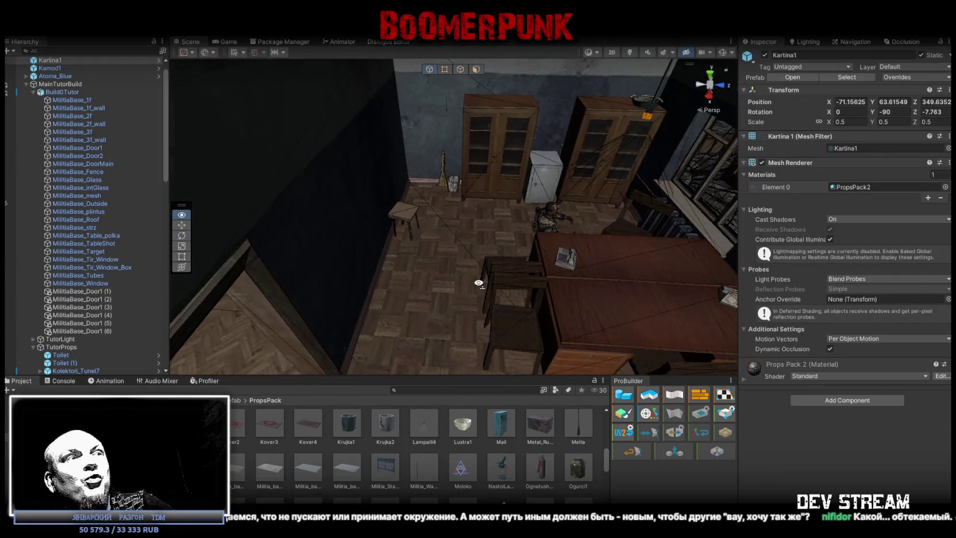
pyautogui.scroll(1, 410, 459)
pyautogui.moveTo(454, 270)
pyautogui.mouseDown()
pyautogui.moveTo(467, 278)
pyautogui.moveTo(455, 253)
pyautogui.moveTo(394, 271)
pyautogui.moveTo(405, 276)
pyautogui.mouseUp()
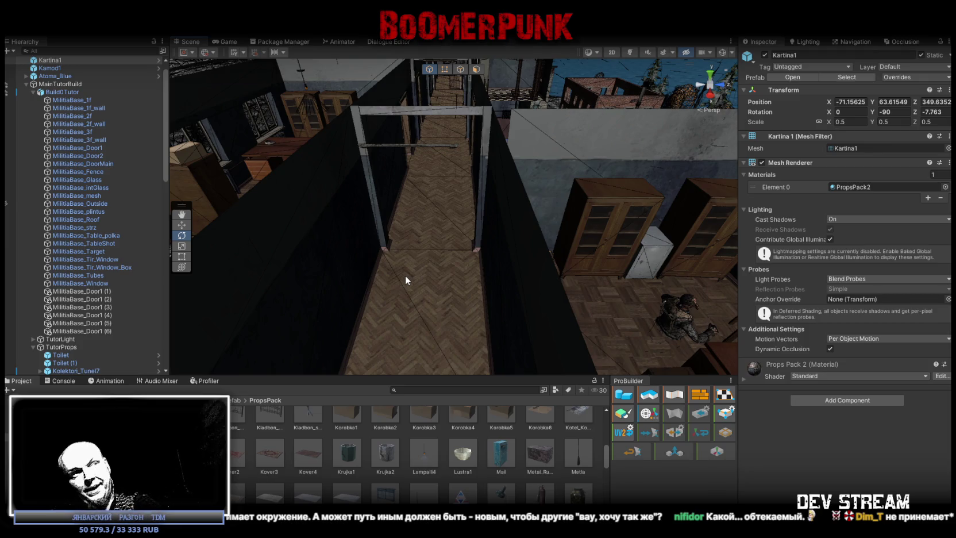
pyautogui.moveTo(513, 261); pyautogui.dragTo(503, 249)
pyautogui.click(424, 493)
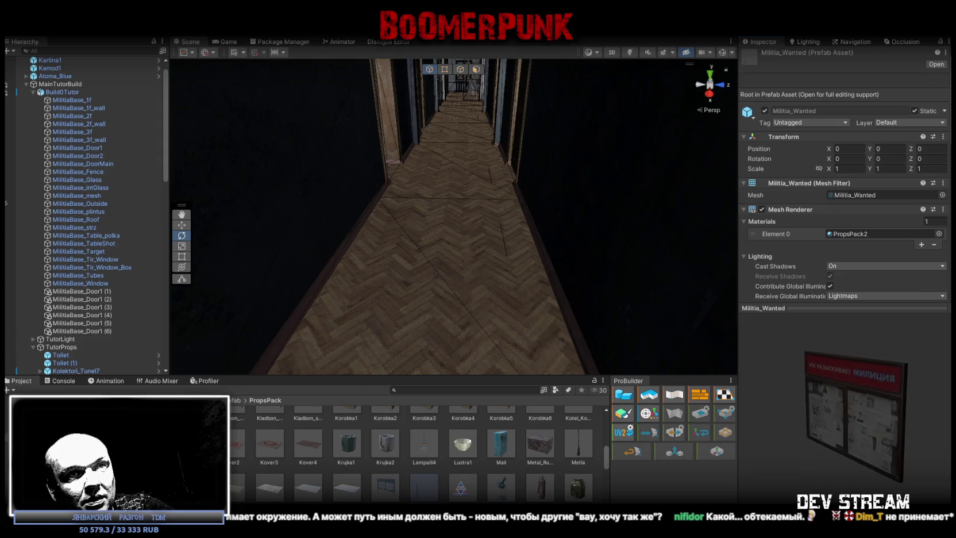
# Step: Place Militia_Wanted on the wall beside the metal door, rotated to Y 180, raised slightly
pyautogui.moveTo(855, 447); pyautogui.dragTo(869, 438)
pyautogui.moveTo(402, 173)
pyautogui.mouseDown()
pyautogui.moveTo(391, 145)
pyautogui.moveTo(474, 162)
pyautogui.moveTo(442, 207)
pyautogui.moveTo(512, 196)
pyautogui.moveTo(580, 160)
pyautogui.moveTo(558, 161)
pyautogui.moveTo(592, 232)
pyautogui.moveTo(586, 242)
pyautogui.mouseUp()
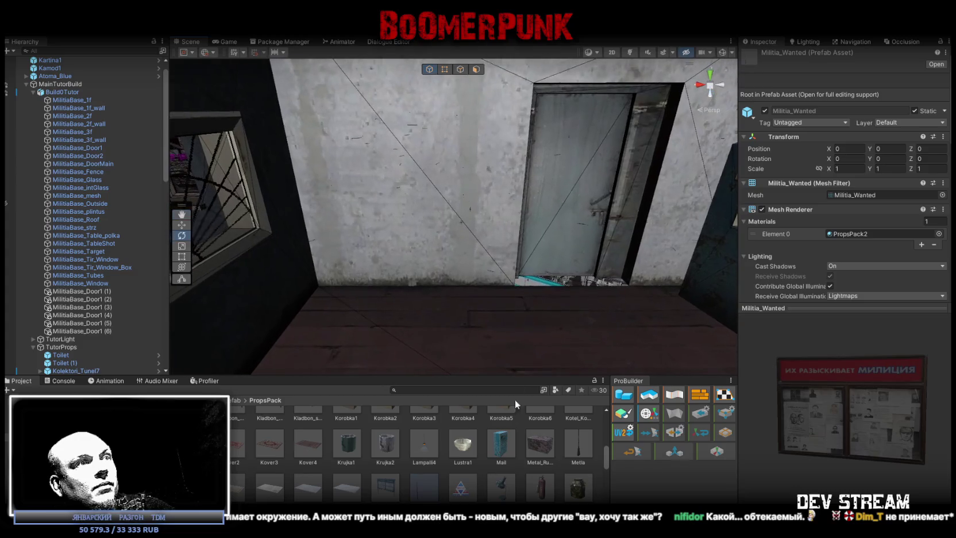
pyautogui.moveTo(410, 172); pyautogui.dragTo(431, 186)
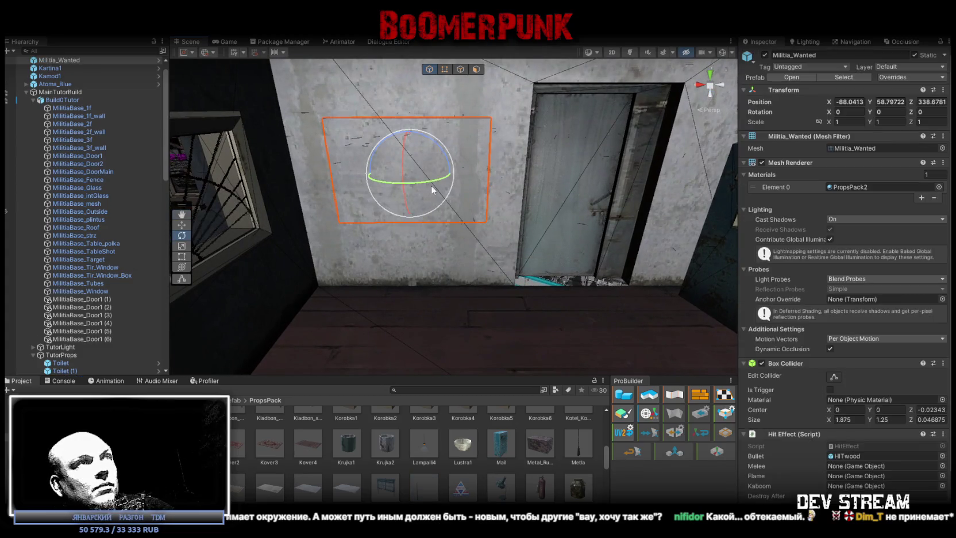
pyautogui.moveTo(305, 189); pyautogui.dragTo(242, 197)
pyautogui.press('w')
pyautogui.moveTo(415, 211); pyautogui.dragTo(415, 185)
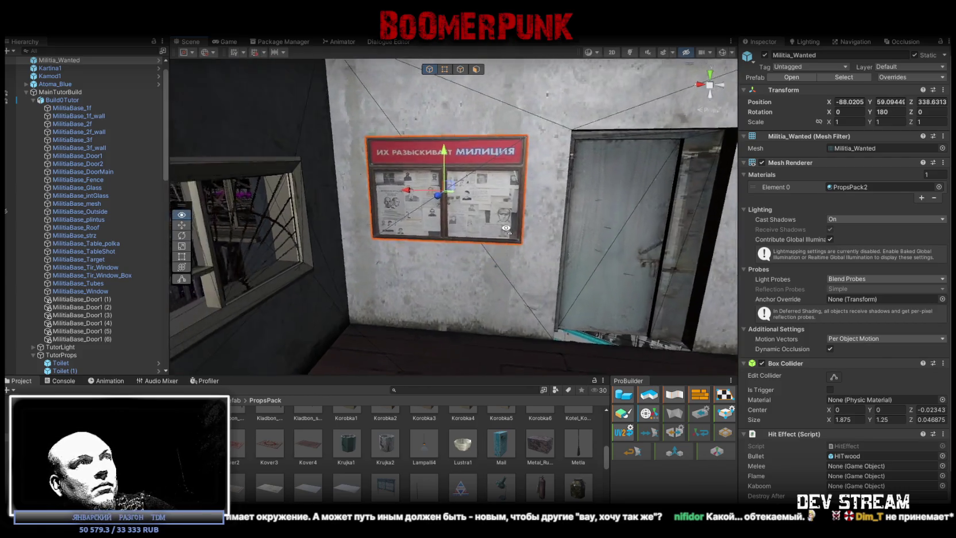
pyautogui.scroll(-5, 413, 183)
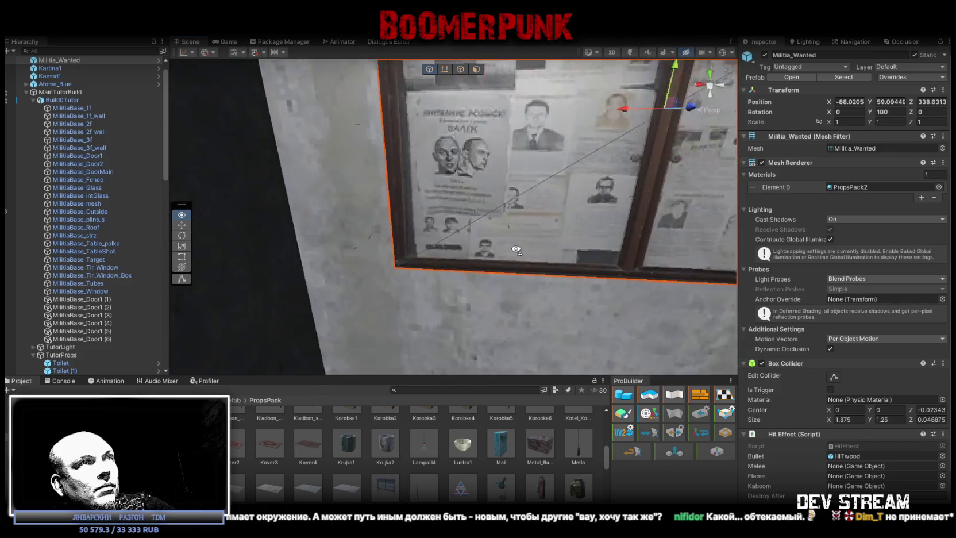
pyautogui.moveTo(516, 249)
pyautogui.mouseDown()
pyautogui.moveTo(524, 205)
pyautogui.moveTo(498, 232)
pyautogui.moveTo(424, 226)
pyautogui.moveTo(345, 248)
pyautogui.moveTo(483, 251)
pyautogui.mouseUp()
pyautogui.scroll(1, 78, 103)
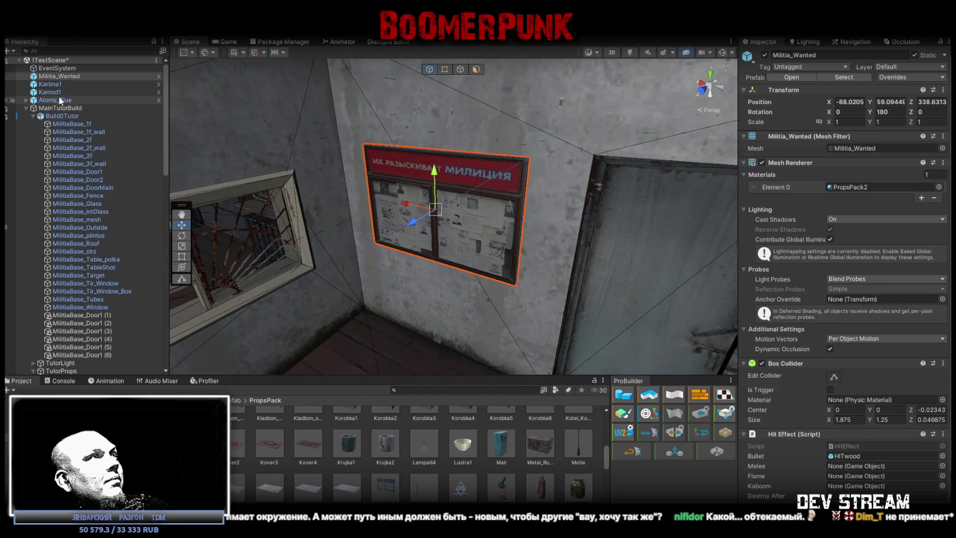
pyautogui.keyDown('shift'); pyautogui.click(57, 100); pyautogui.keyUp('shift')
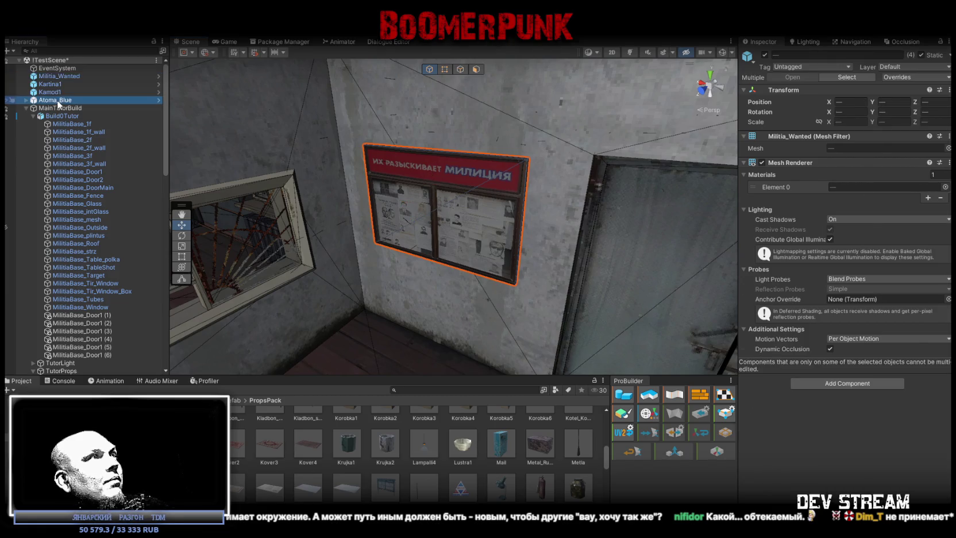
# Step: Select the four loose props from Militia_Wanted to Atoma_Blue in the Hierarchy
pyautogui.click(57, 101)
pyautogui.click(25, 108)
pyautogui.click(32, 111)
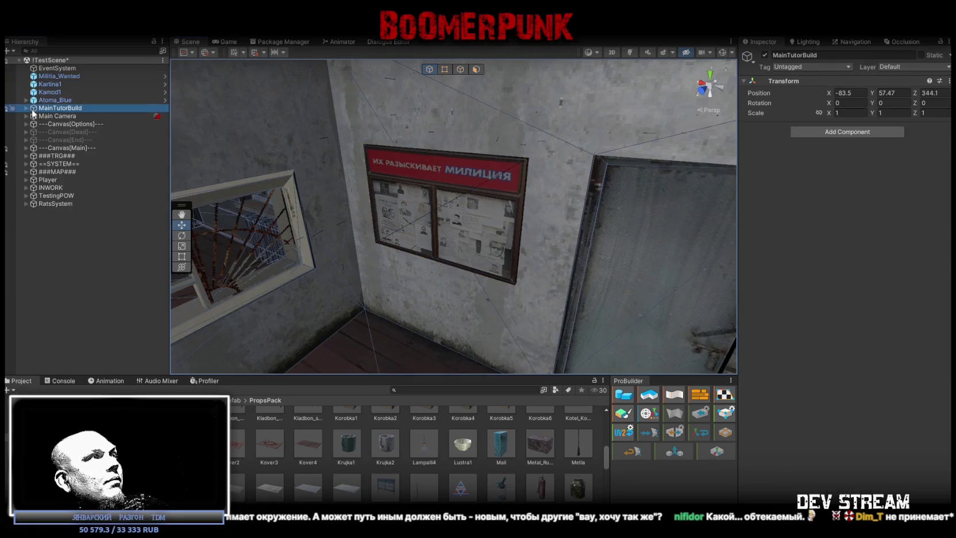
pyautogui.press('Right')
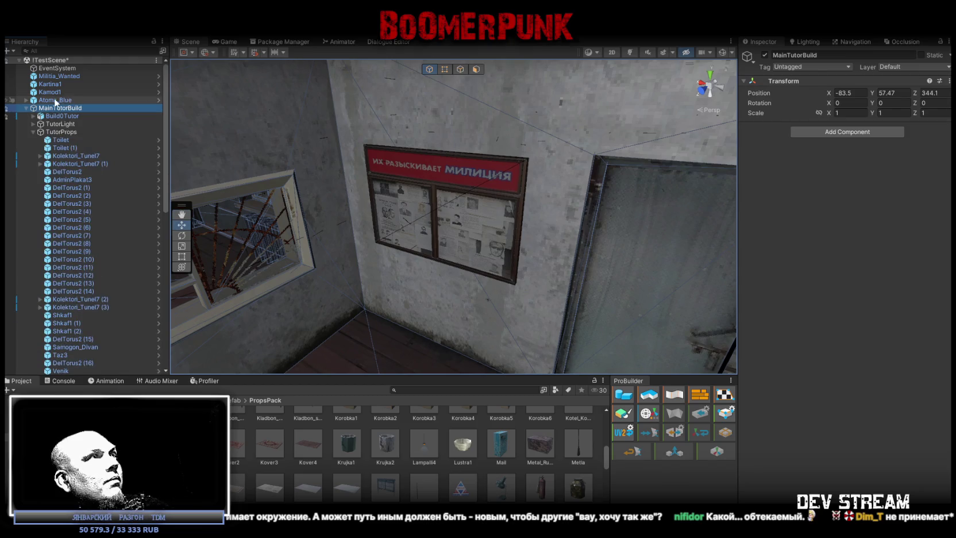
pyautogui.click(56, 101)
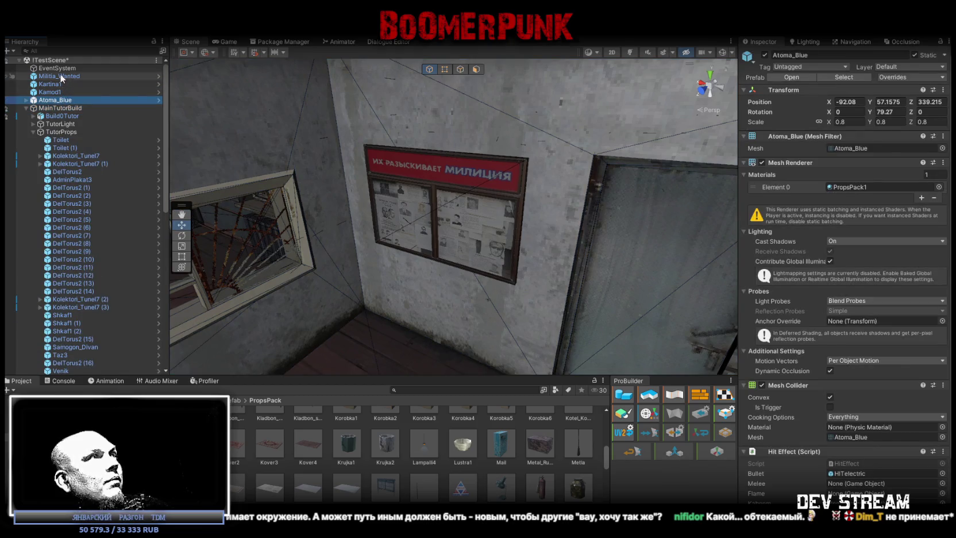
pyautogui.keyDown('shift'); pyautogui.click(58, 76); pyautogui.keyUp('shift')
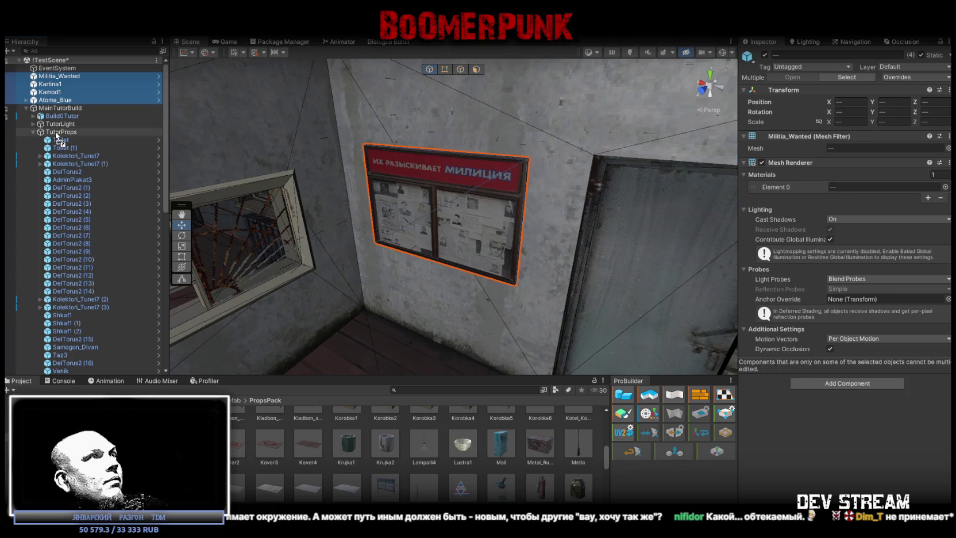
# Step: Regroup them under TutorProps in MainTutorBuild alongside the other props
pyautogui.scroll(-10, 57, 136)
pyautogui.moveTo(402, 230)
pyautogui.mouseDown()
pyautogui.moveTo(533, 315)
pyautogui.moveTo(540, 305)
pyautogui.moveTo(534, 320)
pyautogui.moveTo(354, 284)
pyautogui.mouseUp()
pyautogui.scroll(-5, 69, 331)
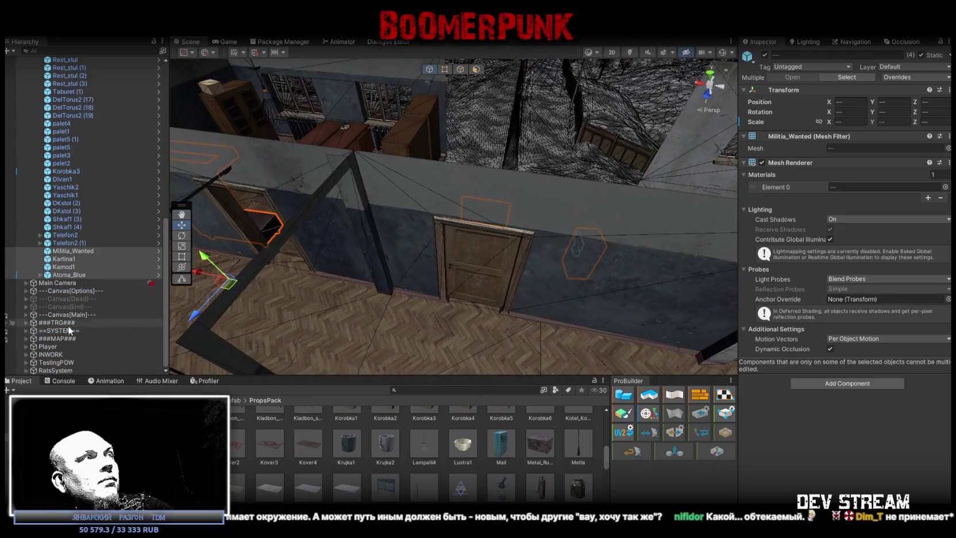
pyautogui.click(70, 275)
pyautogui.scroll(10, 76, 262)
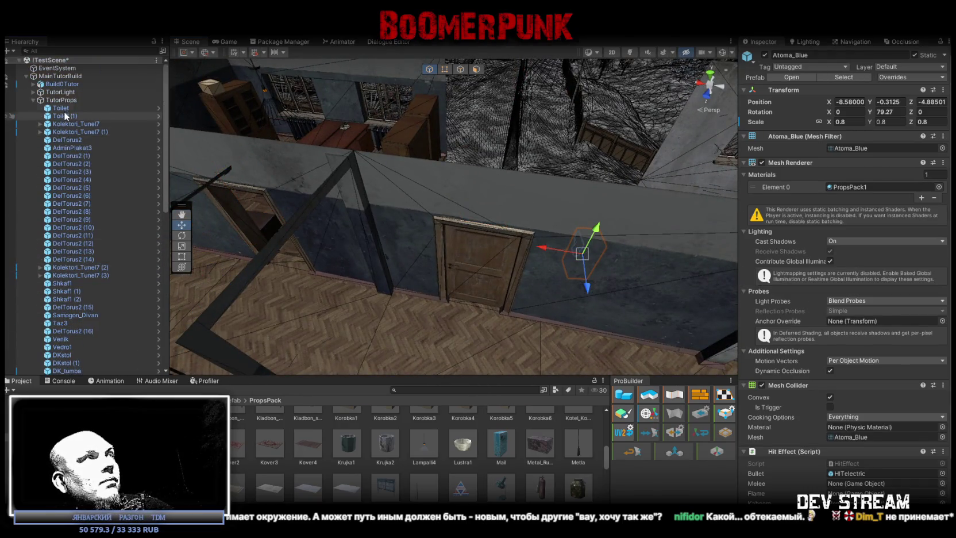
pyautogui.keyDown('shift'); pyautogui.click(64, 108); pyautogui.keyUp('shift')
pyautogui.click(60, 100)
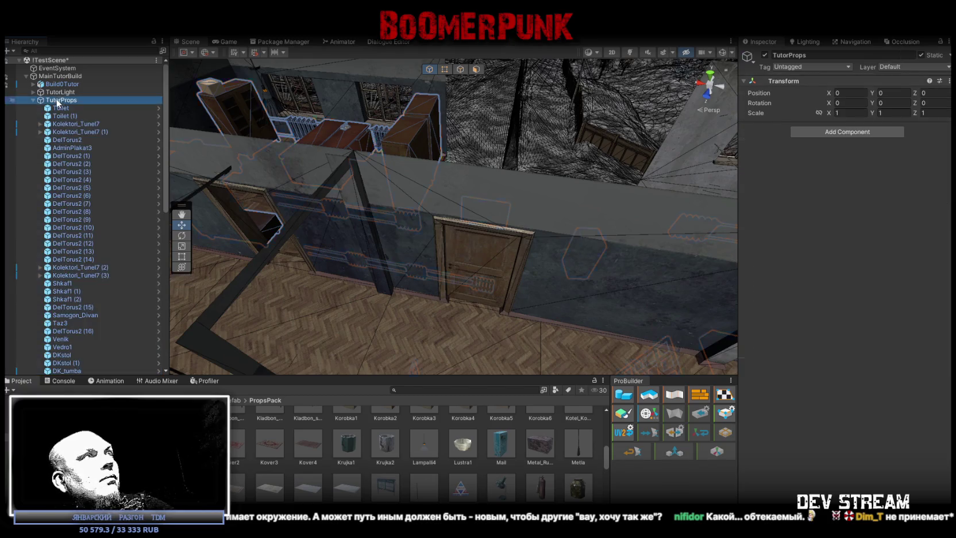
pyautogui.moveTo(277, 148)
pyautogui.mouseDown()
pyautogui.moveTo(442, 158)
pyautogui.moveTo(466, 179)
pyautogui.moveTo(571, 196)
pyautogui.moveTo(513, 154)
pyautogui.moveTo(394, 226)
pyautogui.moveTo(464, 241)
pyautogui.moveTo(419, 216)
pyautogui.moveTo(219, 146)
pyautogui.moveTo(203, 122)
pyautogui.moveTo(298, 196)
pyautogui.moveTo(406, 237)
pyautogui.mouseUp()
# Step: Frame the Dom_Samogon_Shtora (1) curtain and fly into the samogon house interior
pyautogui.click(406, 237)
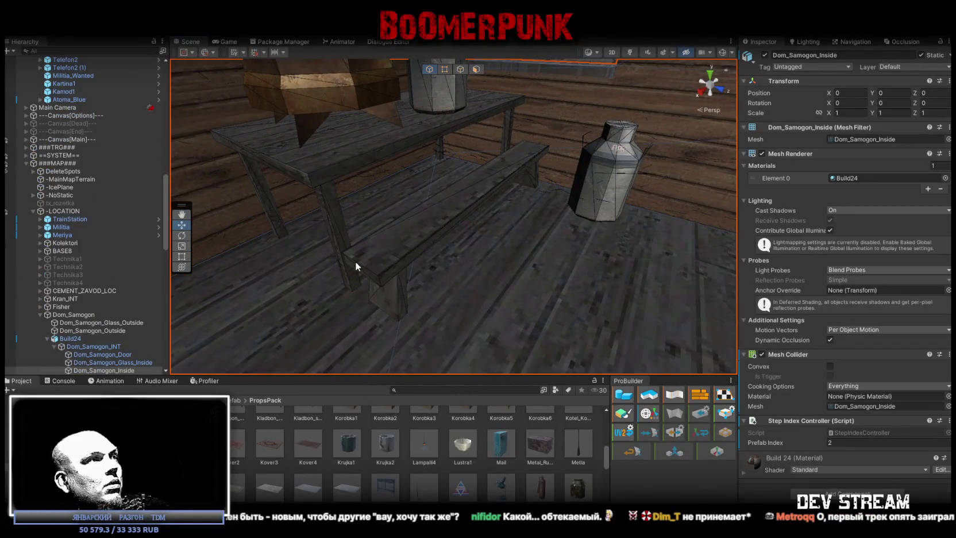
pyautogui.scroll(-3, 103, 362)
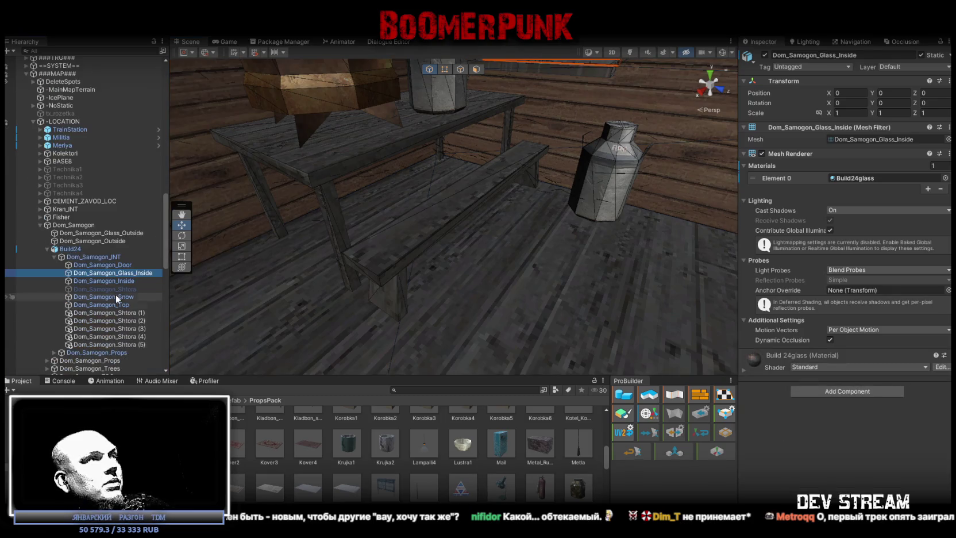
pyautogui.click(116, 290)
pyautogui.doubleClick(115, 313)
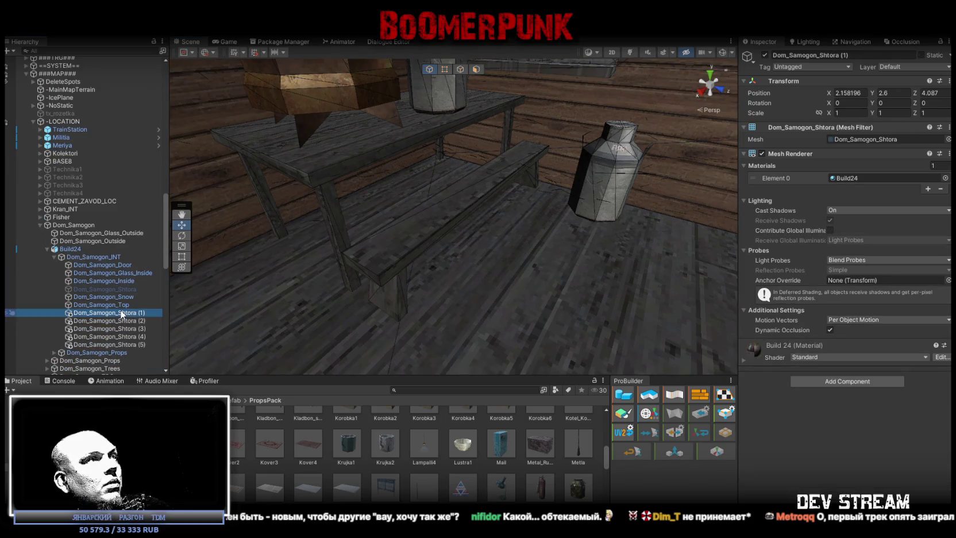
pyautogui.moveTo(424, 248)
pyautogui.mouseDown()
pyautogui.moveTo(636, 278)
pyautogui.moveTo(469, 280)
pyautogui.mouseUp()
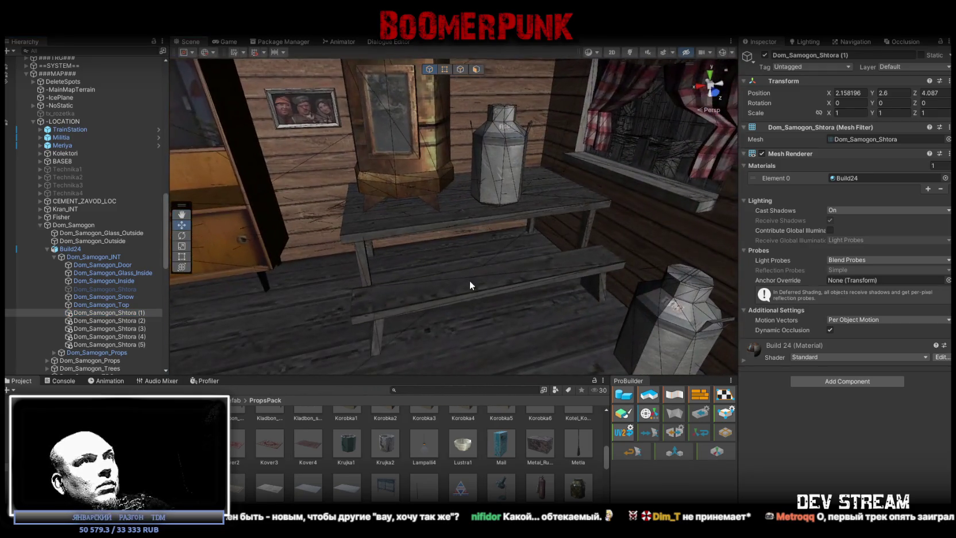
# Step: Select the Samogon_Lavka bench beside the table and reveal its prefab in PropsPack
pyautogui.click(468, 281)
pyautogui.click(459, 292)
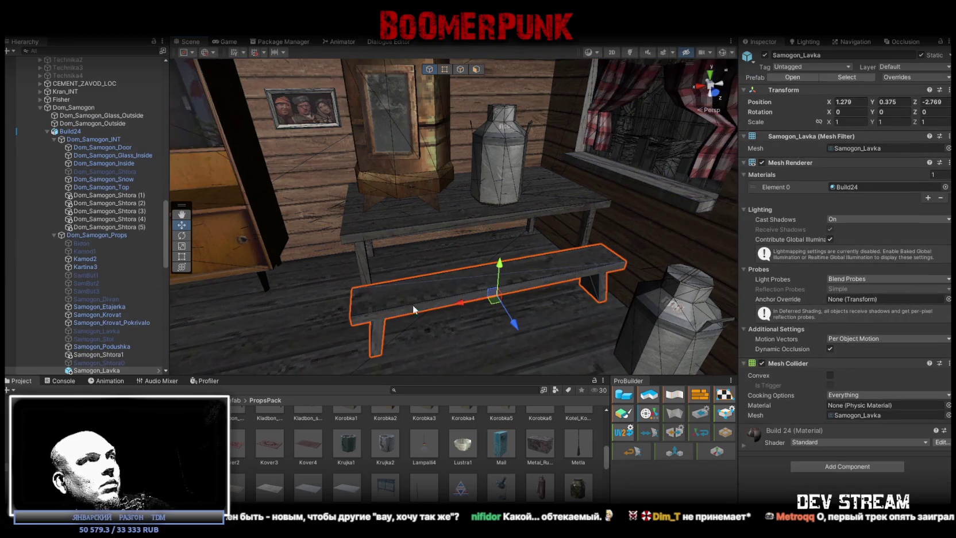
pyautogui.scroll(-5, 130, 340)
pyautogui.click(96, 288)
pyautogui.click(97, 281)
pyautogui.write('Samogon_Lavka')
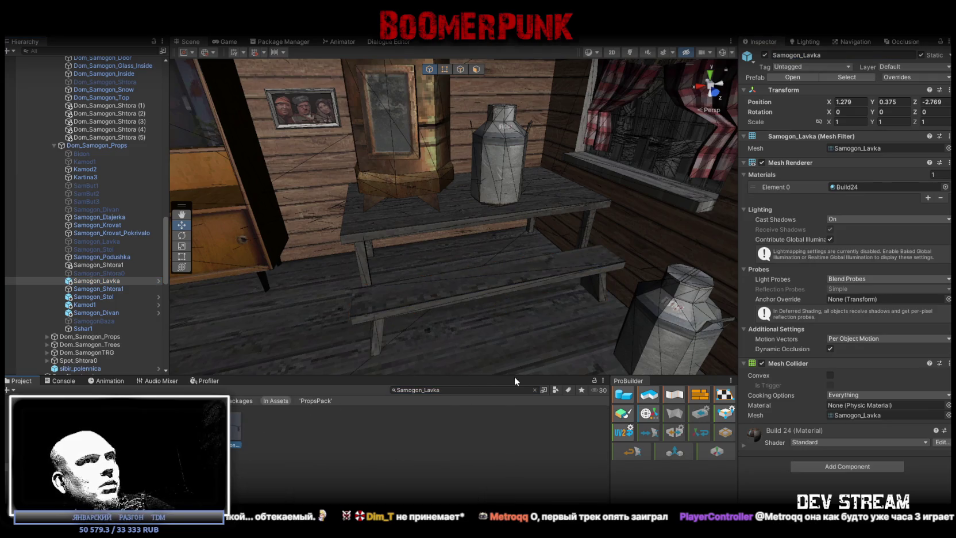
pyautogui.click(534, 389)
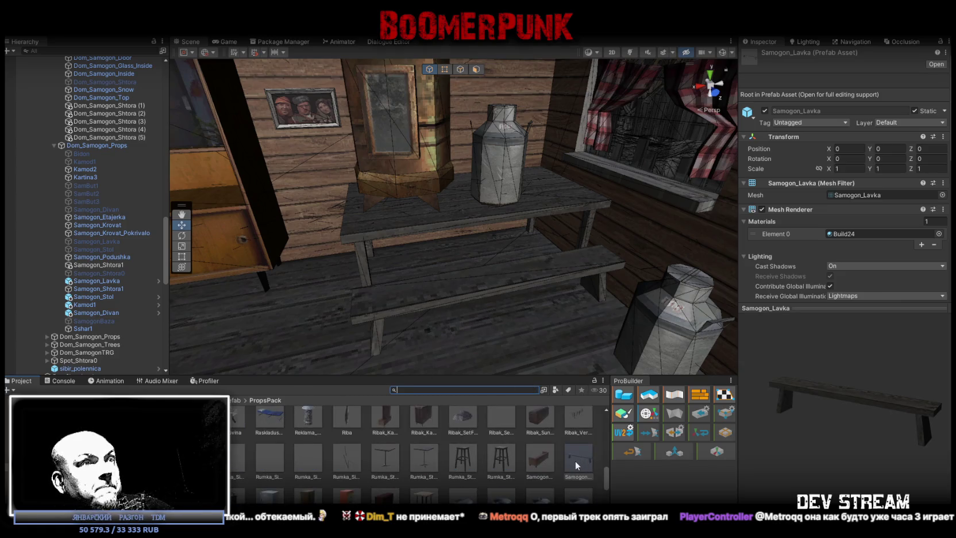
pyautogui.scroll(-1, 575, 462)
# Step: Frame the Telefon2 prop in the tutorial building and look around the interior
pyautogui.moveTo(567, 370)
pyautogui.mouseDown()
pyautogui.moveTo(236, 183)
pyautogui.moveTo(246, 202)
pyautogui.moveTo(73, 224)
pyautogui.moveTo(65, 176)
pyautogui.moveTo(33, 170)
pyautogui.moveTo(62, 185)
pyautogui.mouseUp()
pyautogui.scroll(10, 92, 224)
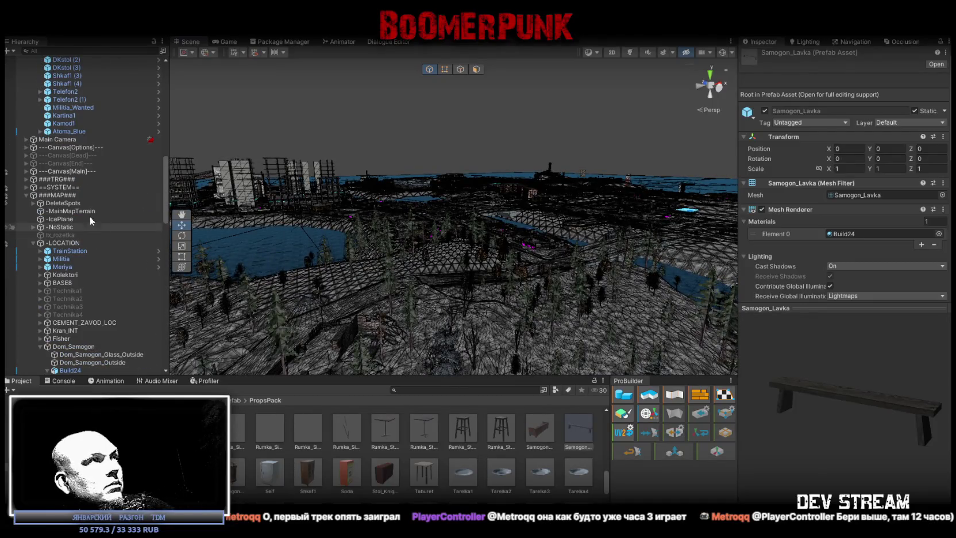
pyautogui.click(27, 195)
pyautogui.scroll(3, 86, 224)
pyautogui.click(65, 193)
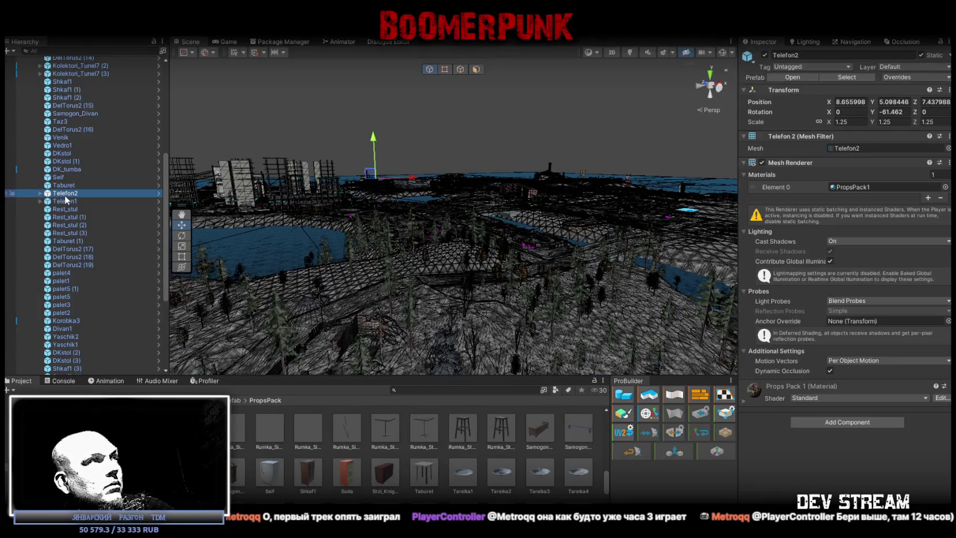
pyautogui.press('f')
pyautogui.scroll(-10, 215, 255)
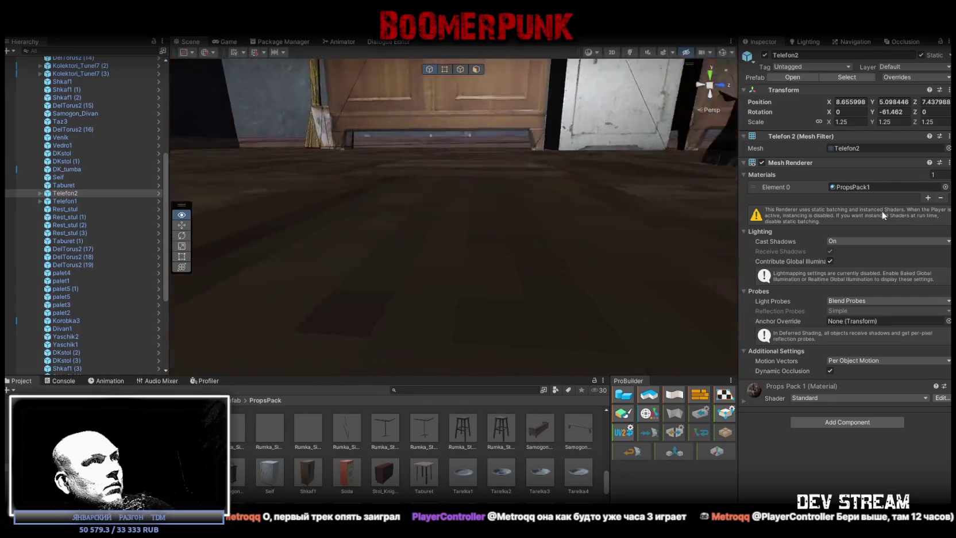
pyautogui.moveTo(230, 278)
pyautogui.mouseDown()
pyautogui.moveTo(347, 228)
pyautogui.moveTo(948, 246)
pyautogui.moveTo(805, 247)
pyautogui.mouseUp()
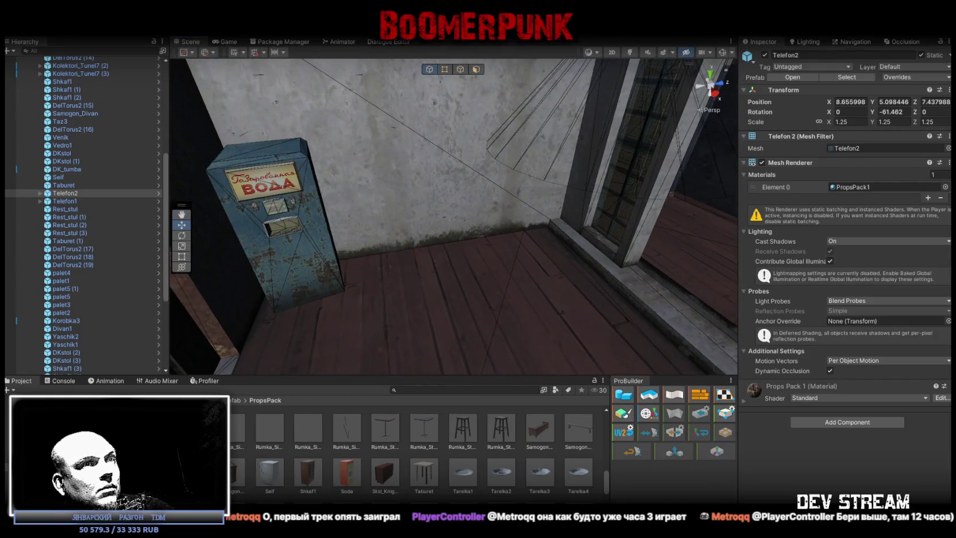
# Step: Place a Samogon_Lavka bench, turn it to Y 90, and slide it beside the door
pyautogui.click(476, 232)
pyautogui.moveTo(477, 232)
pyautogui.mouseDown()
pyautogui.moveTo(559, 265)
pyautogui.moveTo(474, 277)
pyautogui.moveTo(413, 268)
pyautogui.moveTo(435, 266)
pyautogui.mouseUp()
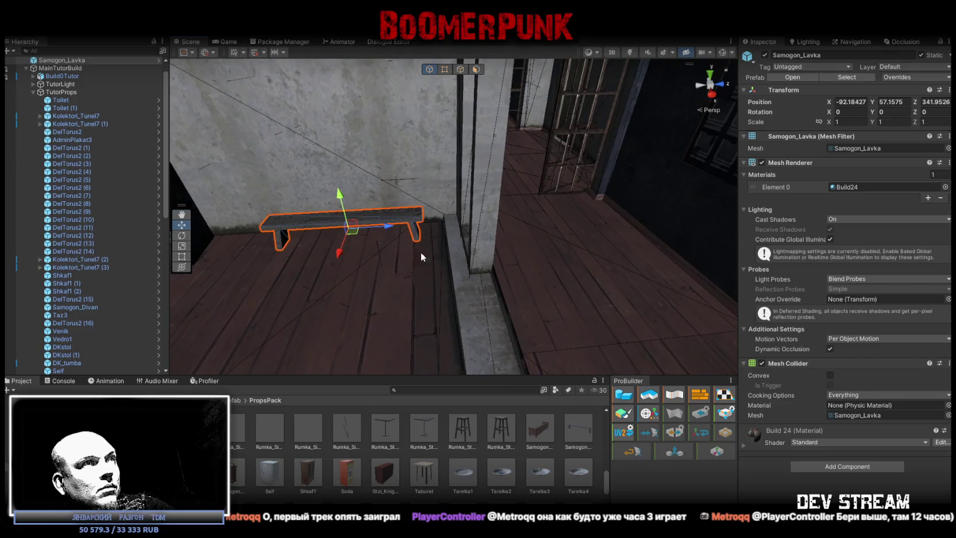
pyautogui.moveTo(635, 286); pyautogui.dragTo(630, 282)
pyautogui.press('f')
pyautogui.press('e')
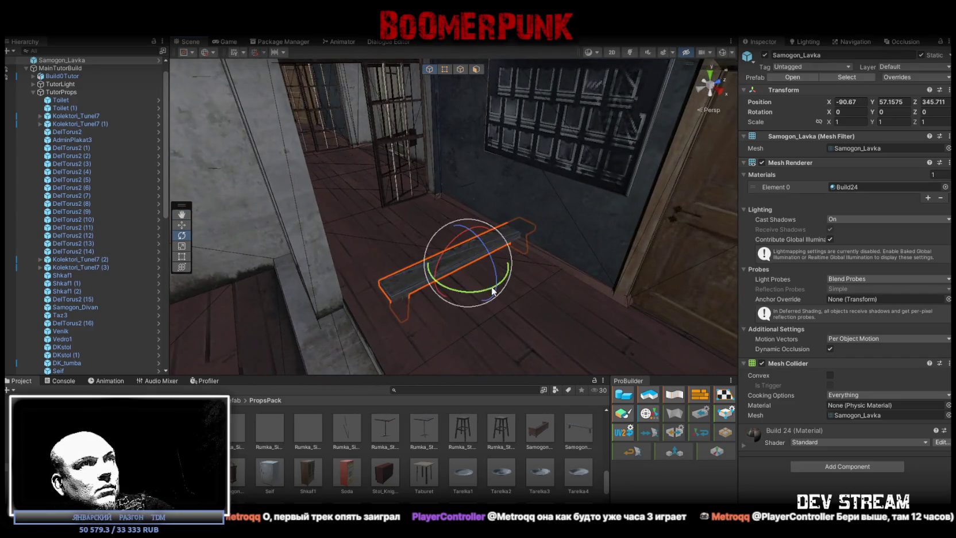
pyautogui.moveTo(376, 306); pyautogui.dragTo(354, 315)
pyautogui.press('w')
pyautogui.moveTo(538, 319)
pyautogui.mouseDown()
pyautogui.moveTo(456, 279)
pyautogui.moveTo(497, 227)
pyautogui.mouseUp()
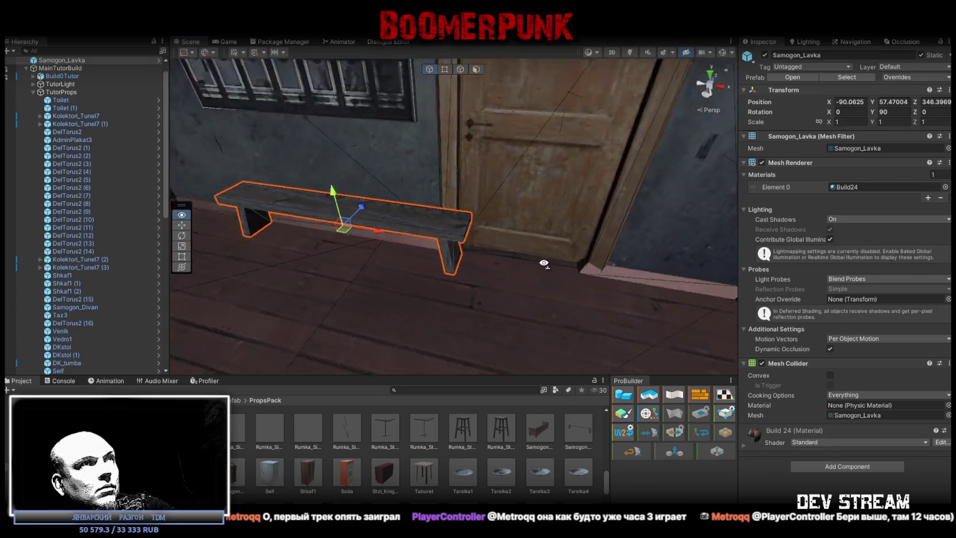
pyautogui.moveTo(504, 267)
pyautogui.mouseDown()
pyautogui.moveTo(535, 284)
pyautogui.moveTo(449, 290)
pyautogui.moveTo(615, 271)
pyautogui.moveTo(531, 297)
pyautogui.moveTo(442, 299)
pyautogui.moveTo(533, 245)
pyautogui.moveTo(566, 183)
pyautogui.moveTo(596, 191)
pyautogui.moveTo(412, 211)
pyautogui.moveTo(412, 264)
pyautogui.moveTo(663, 250)
pyautogui.moveTo(595, 232)
pyautogui.moveTo(482, 247)
pyautogui.moveTo(517, 236)
pyautogui.moveTo(348, 272)
pyautogui.moveTo(331, 209)
pyautogui.moveTo(356, 237)
pyautogui.moveTo(277, 243)
pyautogui.moveTo(674, 260)
pyautogui.moveTo(540, 345)
pyautogui.moveTo(571, 203)
pyautogui.moveTo(413, 182)
pyautogui.mouseUp()
# Step: Move the bench under TutorProps, then duplicate it and slide the copy along the corridor
pyautogui.scroll(1, 103, 103)
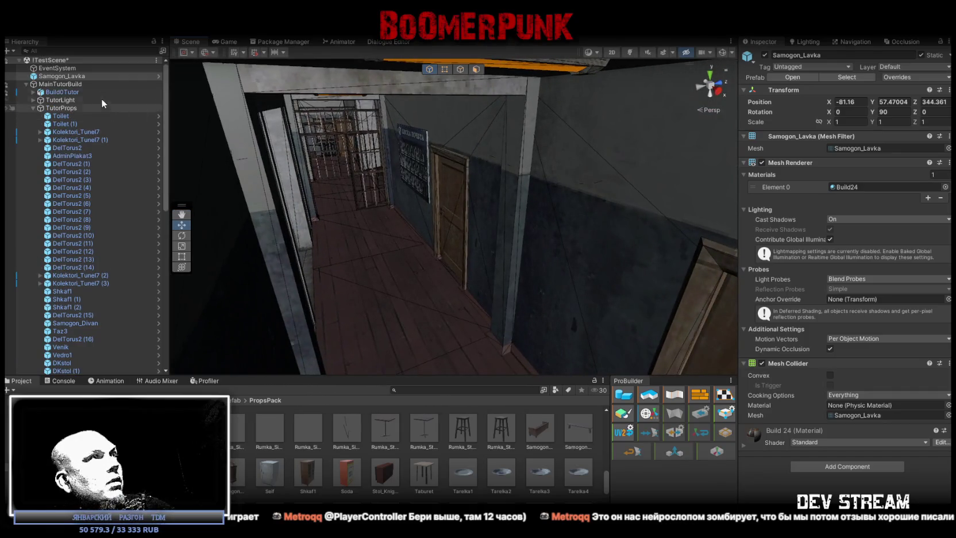
pyautogui.moveTo(63, 115); pyautogui.dragTo(88, 114)
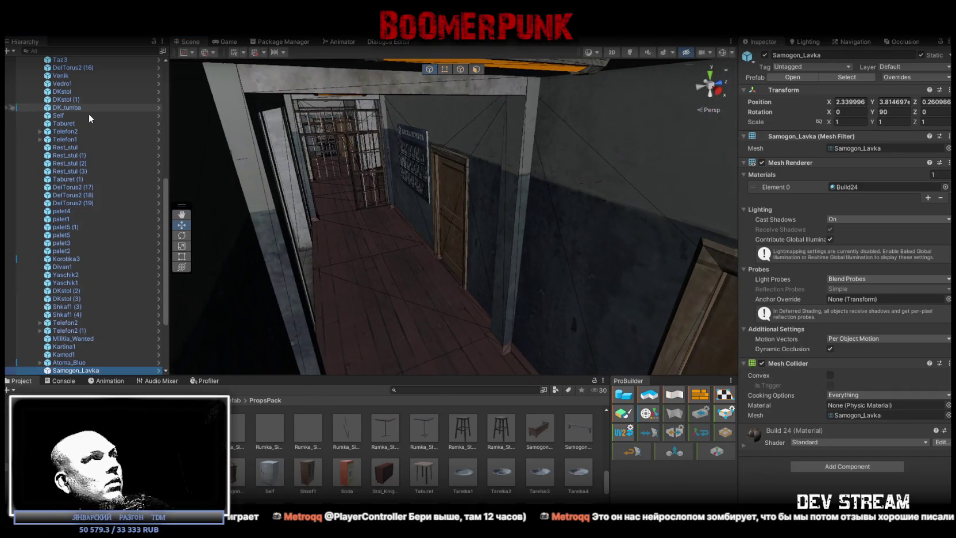
pyautogui.press('f')
pyautogui.moveTo(557, 207)
pyautogui.mouseDown()
pyautogui.moveTo(497, 222)
pyautogui.moveTo(320, 207)
pyautogui.moveTo(157, 215)
pyautogui.moveTo(579, 149)
pyautogui.moveTo(472, 237)
pyautogui.mouseUp()
pyautogui.hotkey('ctrl', 'd')
pyautogui.moveTo(441, 272)
pyautogui.mouseDown()
pyautogui.moveTo(559, 228)
pyautogui.moveTo(512, 212)
pyautogui.moveTo(456, 65)
pyautogui.moveTo(442, 213)
pyautogui.moveTo(406, 224)
pyautogui.moveTo(433, 288)
pyautogui.moveTo(379, 178)
pyautogui.mouseUp()
# Step: Duplicate two benches together, then one more copy, placing the fifth bench in another room
pyautogui.keyDown('ctrl'); pyautogui.click(483, 189); pyautogui.keyUp('ctrl')
pyautogui.hotkey('ctrl', 'd')
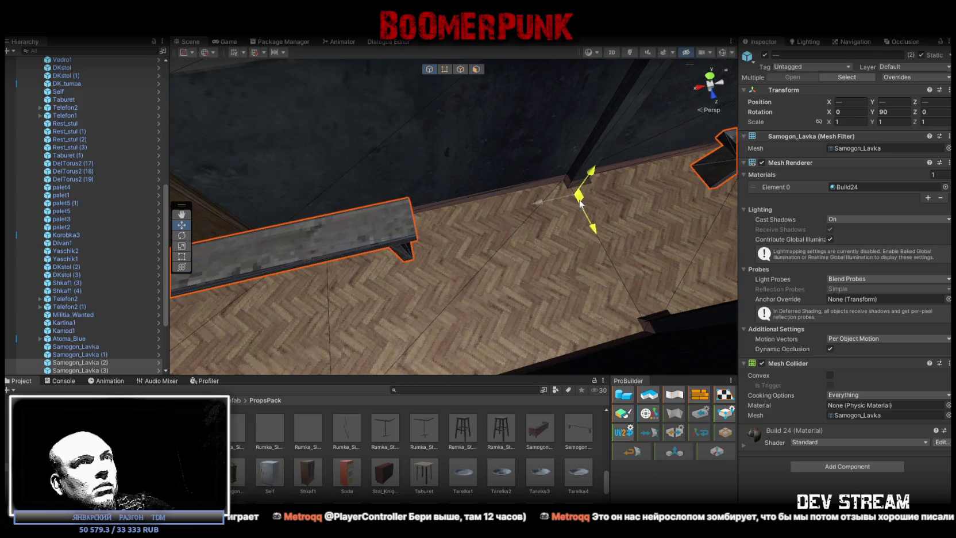
pyautogui.moveTo(504, 206)
pyautogui.mouseDown()
pyautogui.moveTo(569, 204)
pyautogui.moveTo(560, 162)
pyautogui.moveTo(488, 184)
pyautogui.moveTo(148, 198)
pyautogui.moveTo(934, 264)
pyautogui.moveTo(25, 239)
pyautogui.moveTo(86, 219)
pyautogui.moveTo(138, 220)
pyautogui.moveTo(280, 151)
pyautogui.moveTo(144, 207)
pyautogui.moveTo(81, 218)
pyautogui.moveTo(159, 242)
pyautogui.mouseUp()
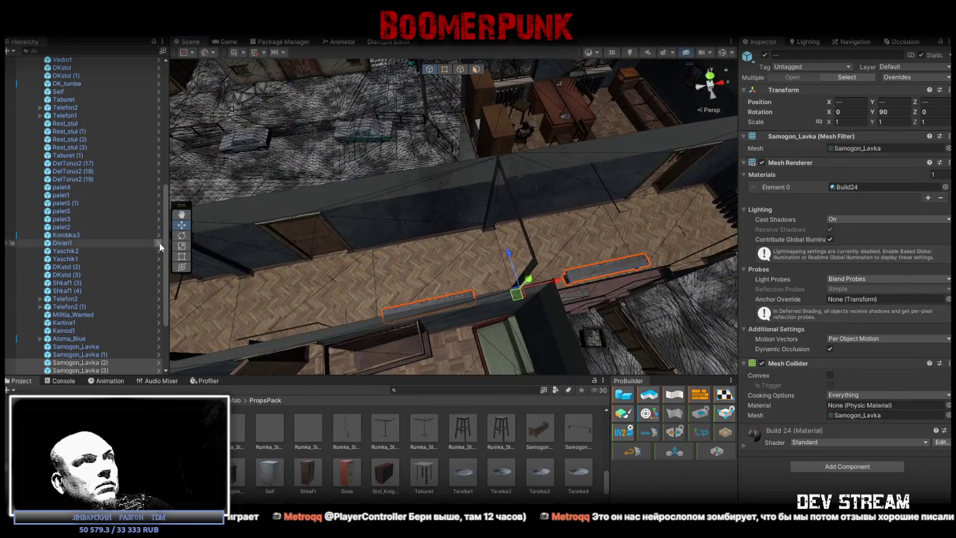
pyautogui.click(434, 298)
pyautogui.moveTo(439, 283); pyautogui.dragTo(421, 275)
pyautogui.hotkey('ctrl', 'd')
pyautogui.moveTo(711, 238)
pyautogui.mouseDown()
pyautogui.moveTo(520, 235)
pyautogui.moveTo(275, 189)
pyautogui.mouseUp()
pyautogui.scroll(4, 275, 189)
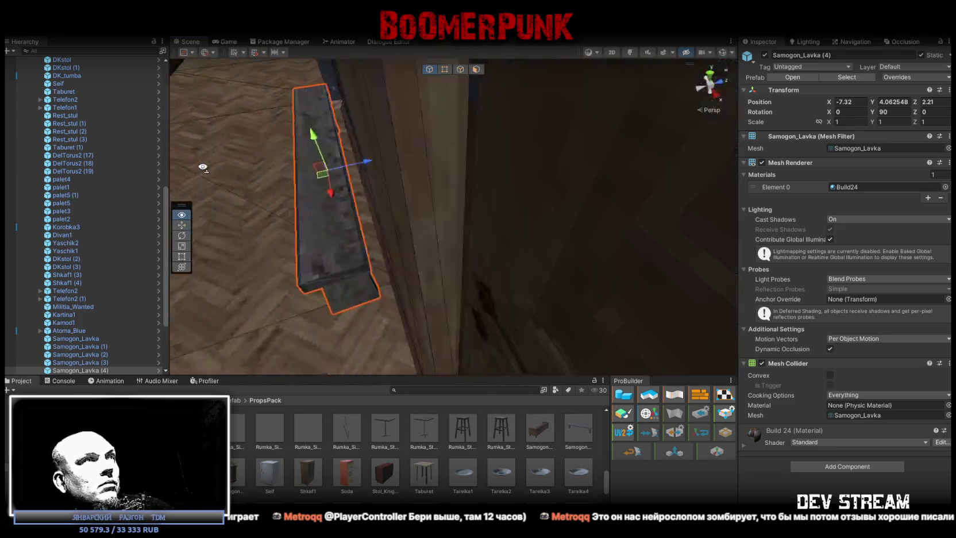
pyautogui.moveTo(373, 175)
pyautogui.mouseDown()
pyautogui.moveTo(373, 195)
pyautogui.moveTo(479, 219)
pyautogui.moveTo(516, 214)
pyautogui.moveTo(429, 256)
pyautogui.moveTo(434, 263)
pyautogui.moveTo(571, 277)
pyautogui.moveTo(388, 321)
pyautogui.moveTo(402, 368)
pyautogui.mouseUp()
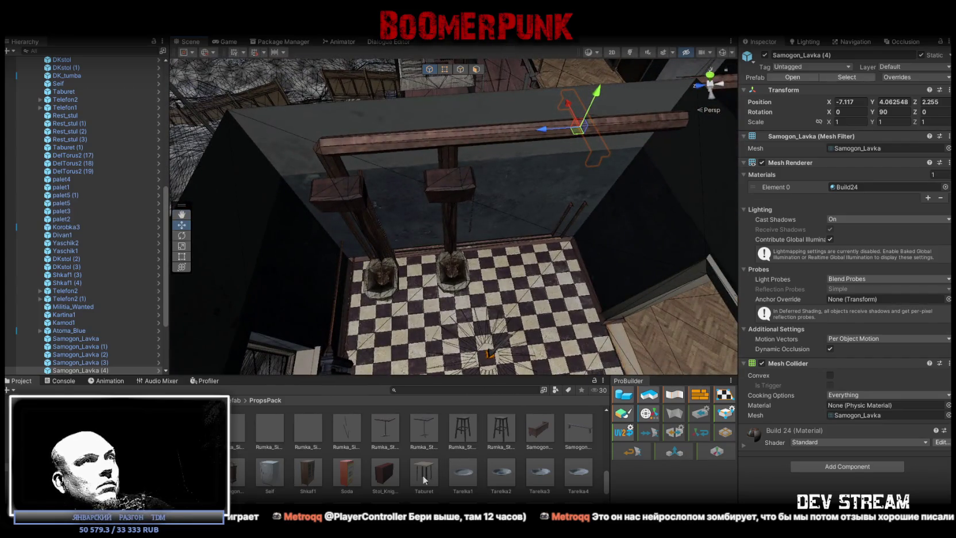
# Step: Place a Taburet stool on the floor by the radiator
pyautogui.moveTo(394, 310)
pyautogui.mouseDown()
pyautogui.moveTo(636, 236)
pyautogui.moveTo(437, 210)
pyautogui.moveTo(494, 215)
pyautogui.moveTo(510, 196)
pyautogui.moveTo(497, 199)
pyautogui.mouseUp()
pyautogui.press('e')
pyautogui.press('w')
pyautogui.moveTo(454, 233)
pyautogui.mouseDown()
pyautogui.moveTo(430, 168)
pyautogui.moveTo(490, 206)
pyautogui.moveTo(482, 258)
pyautogui.moveTo(421, 364)
pyautogui.mouseUp()
# Step: Put a Krujka2 mug on the windowsill, file mug and stool under TutorProps, nudge the stool
pyautogui.scroll(-2, 481, 445)
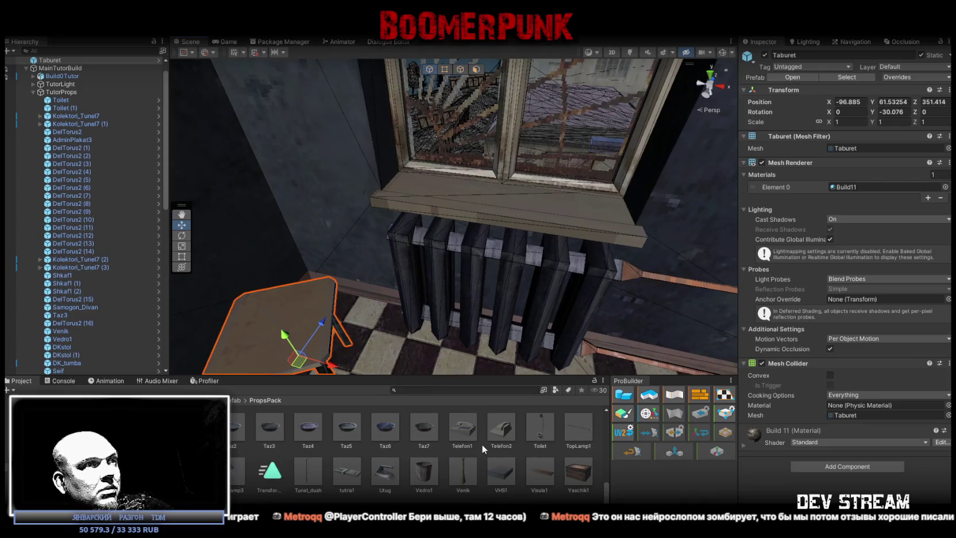
pyautogui.scroll(3, 480, 443)
pyautogui.scroll(5, 477, 443)
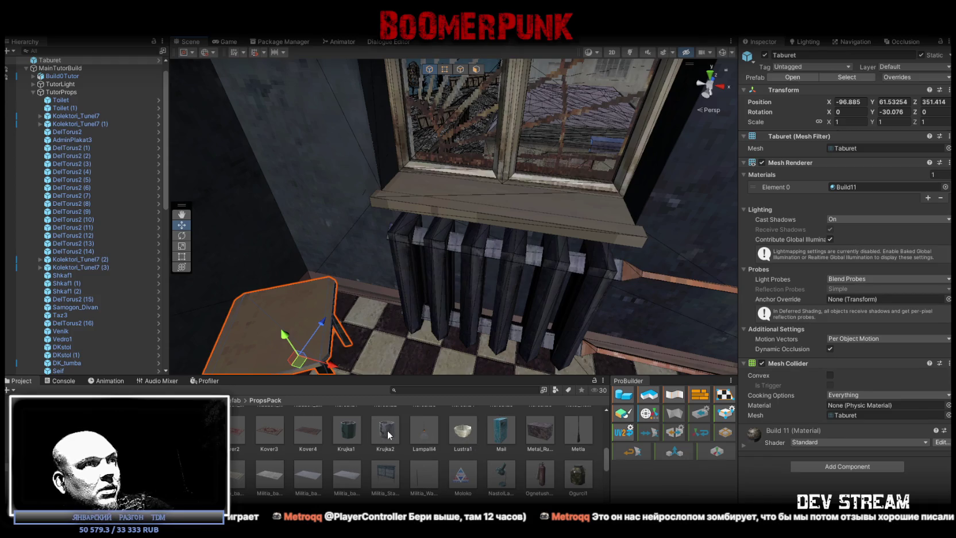
pyautogui.moveTo(402, 200); pyautogui.dragTo(402, 200)
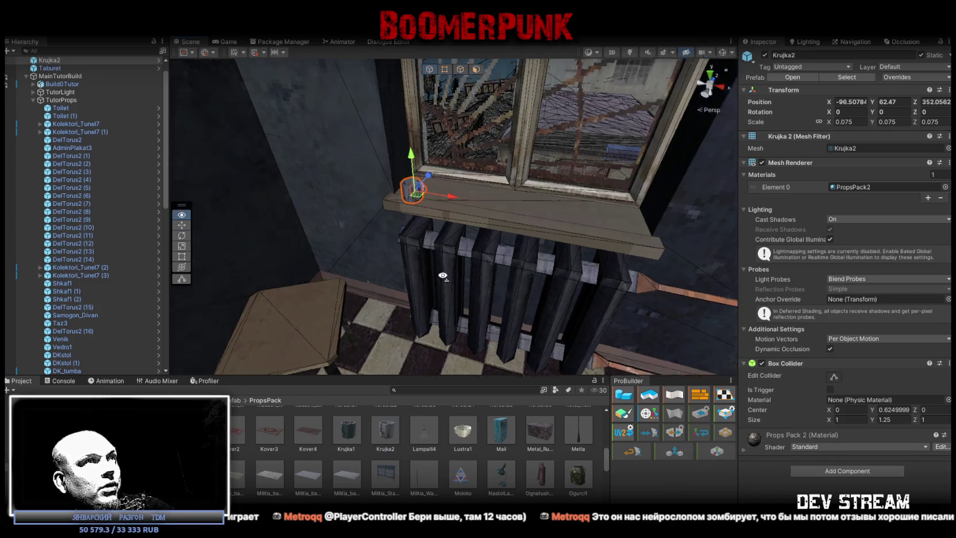
pyautogui.keyDown('ctrl'); pyautogui.click(47, 69); pyautogui.keyUp('ctrl')
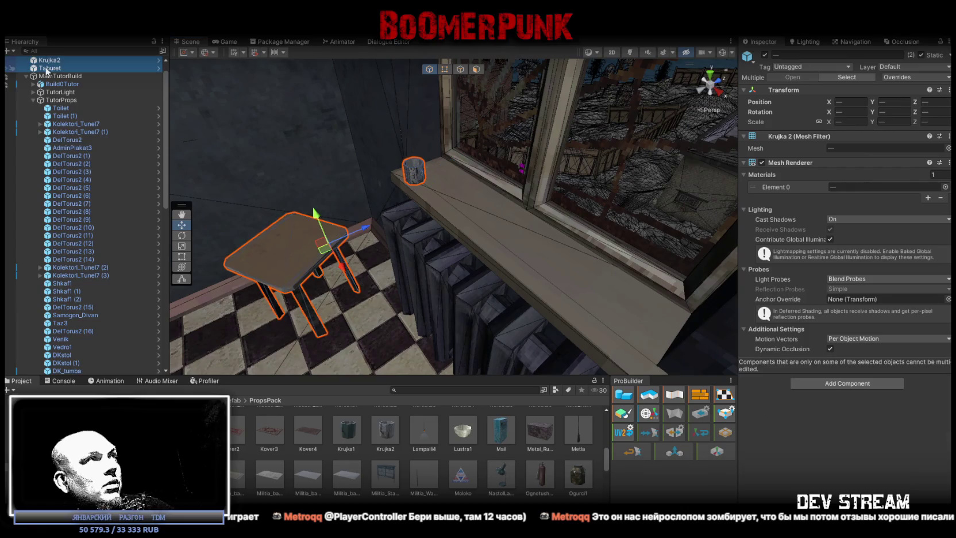
pyautogui.moveTo(65, 102); pyautogui.dragTo(65, 101)
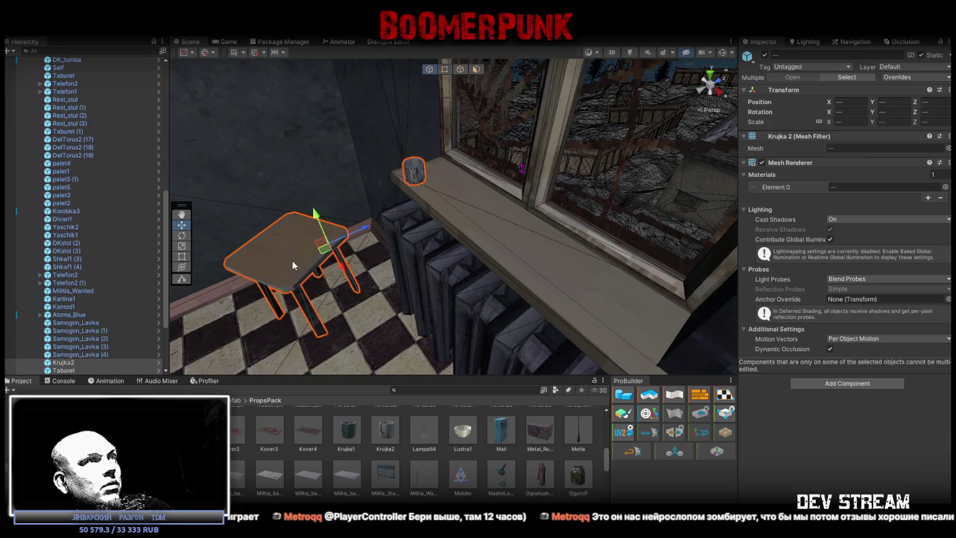
pyautogui.click(291, 265)
pyautogui.scroll(5, 322, 275)
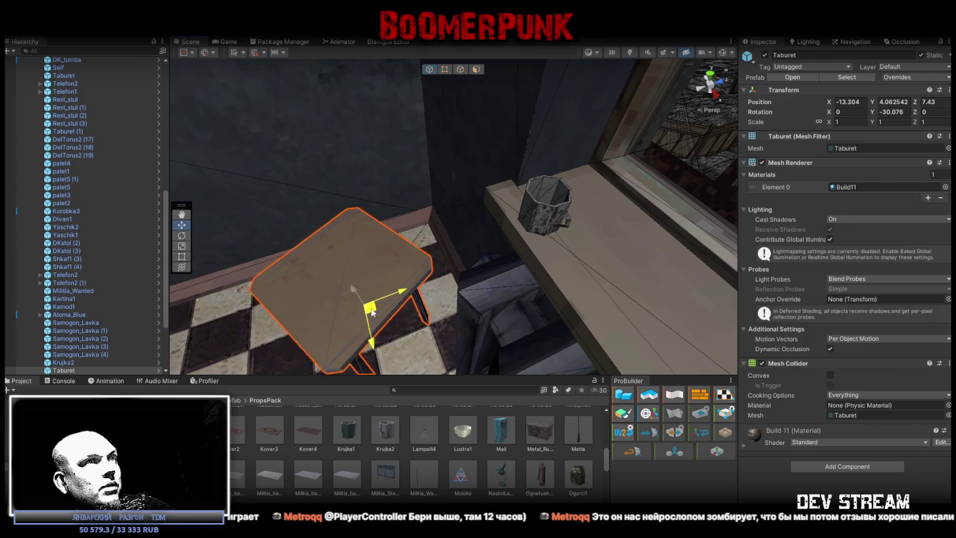
pyautogui.moveTo(372, 312); pyautogui.dragTo(375, 310)
pyautogui.scroll(-4, 374, 310)
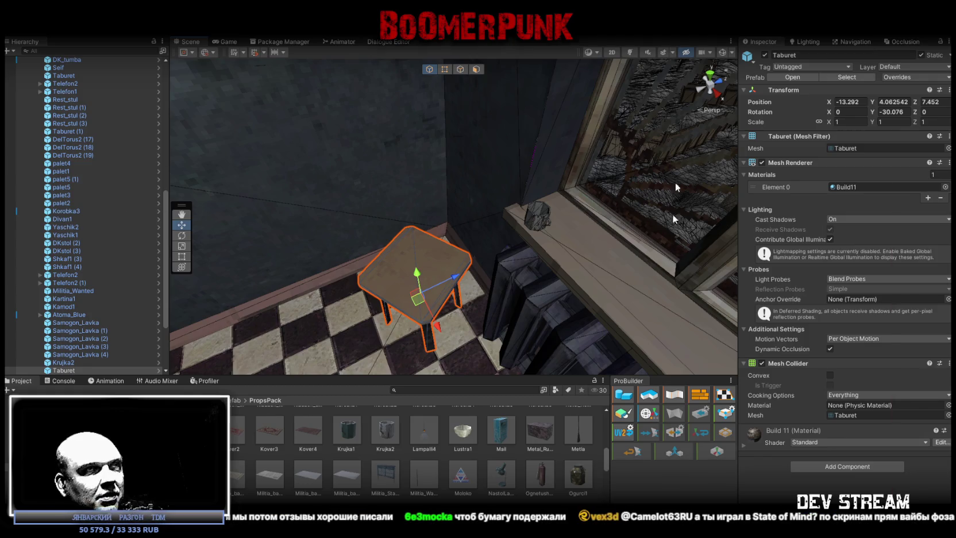
pyautogui.hotkey('alt', 'Tab')
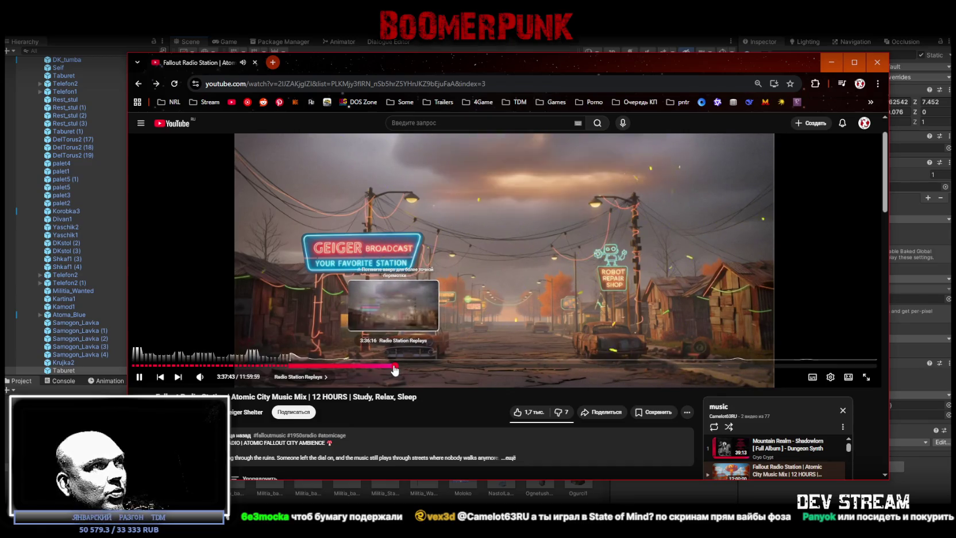
pyautogui.hotkey('alt', 'Tab')
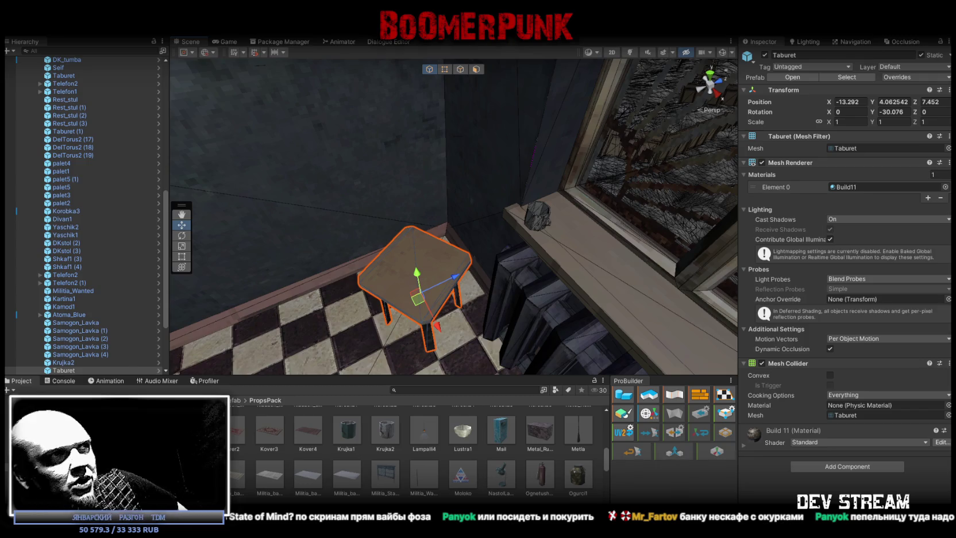
# Step: Rotate the Taburet stool to about -14.5 degrees on Y
pyautogui.moveTo(423, 299)
pyautogui.mouseDown()
pyautogui.moveTo(324, 180)
pyautogui.moveTo(518, 211)
pyautogui.mouseUp()
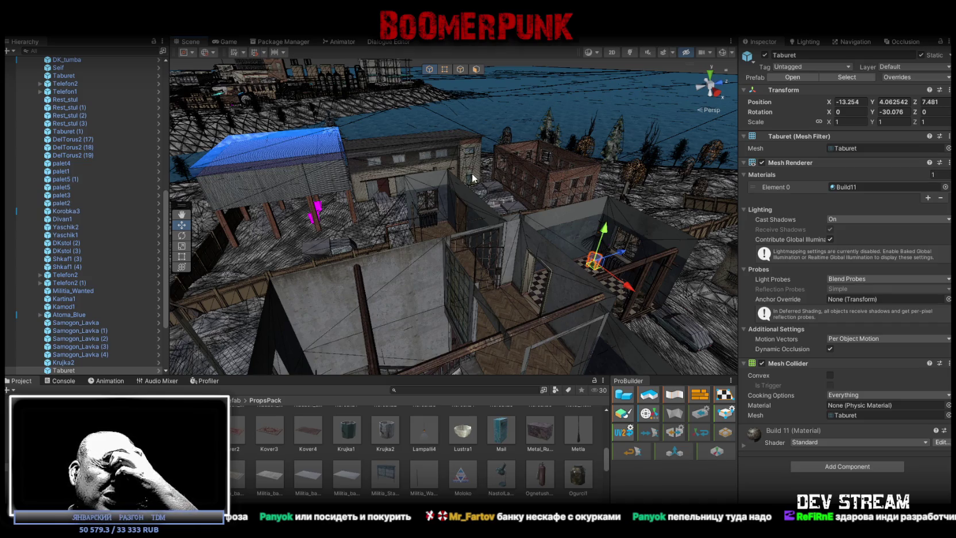
pyautogui.moveTo(472, 174); pyautogui.dragTo(427, 255)
pyautogui.press('f')
pyautogui.press('e')
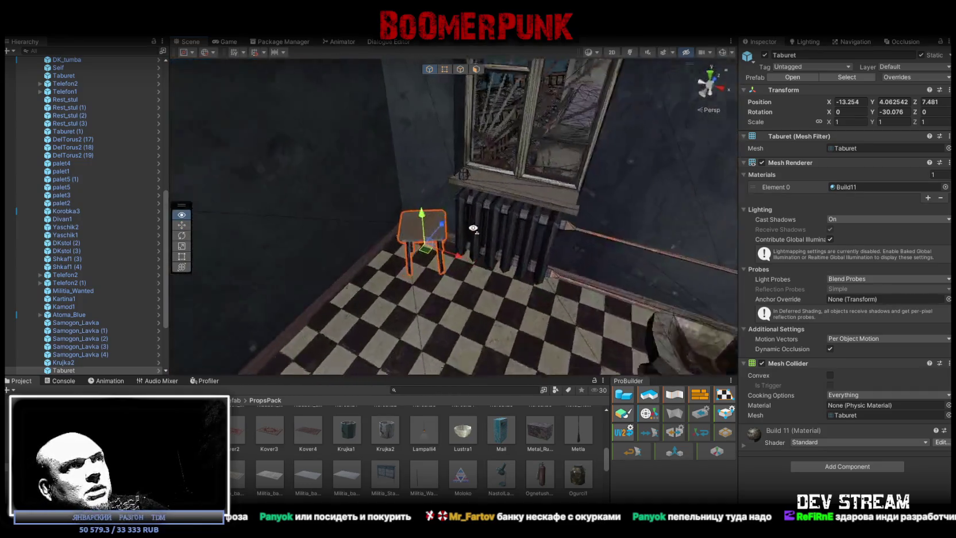
pyautogui.moveTo(435, 318)
pyautogui.mouseDown()
pyautogui.moveTo(414, 317)
pyautogui.moveTo(406, 290)
pyautogui.moveTo(536, 229)
pyautogui.moveTo(533, 267)
pyautogui.moveTo(495, 275)
pyautogui.mouseUp()
# Step: Select the Krujka2 mug on the windowsill, then switch to the Steam store
pyautogui.click(436, 291)
pyautogui.moveTo(435, 290)
pyautogui.mouseDown()
pyautogui.moveTo(451, 210)
pyautogui.moveTo(386, 228)
pyautogui.moveTo(400, 272)
pyautogui.mouseUp()
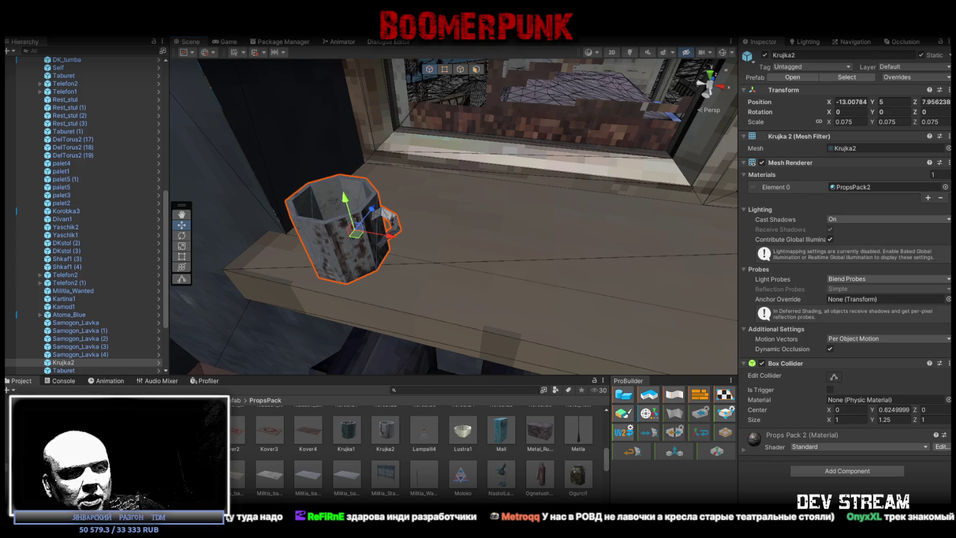
pyautogui.hotkey('alt', 'Tab')
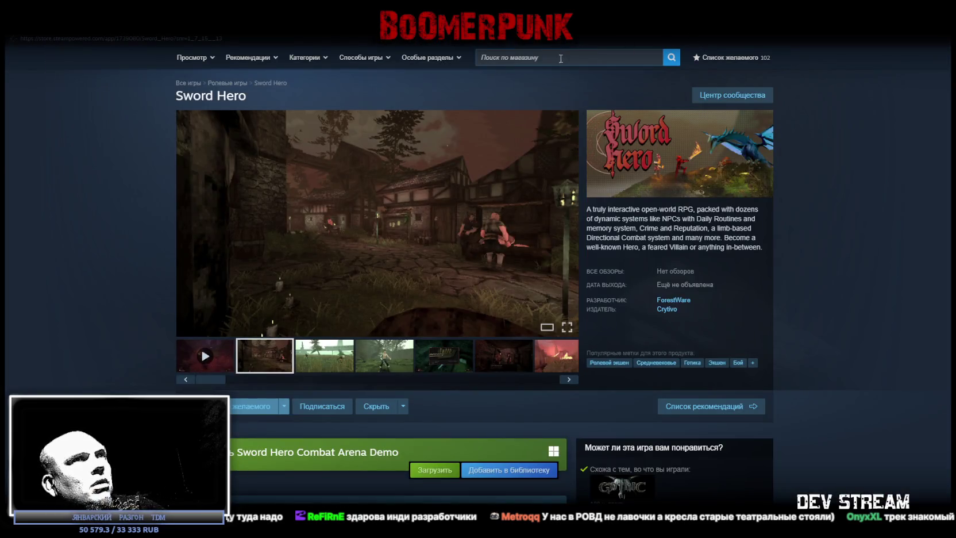
# Step: Search the store for 'State of Mind' and open its store page
pyautogui.click(555, 55)
pyautogui.write('State of Mind')
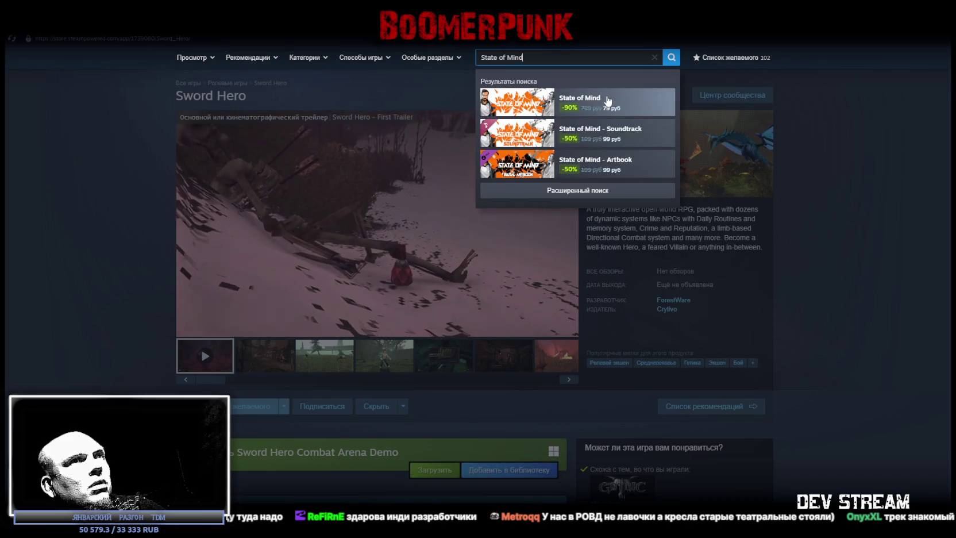
pyautogui.click(607, 95)
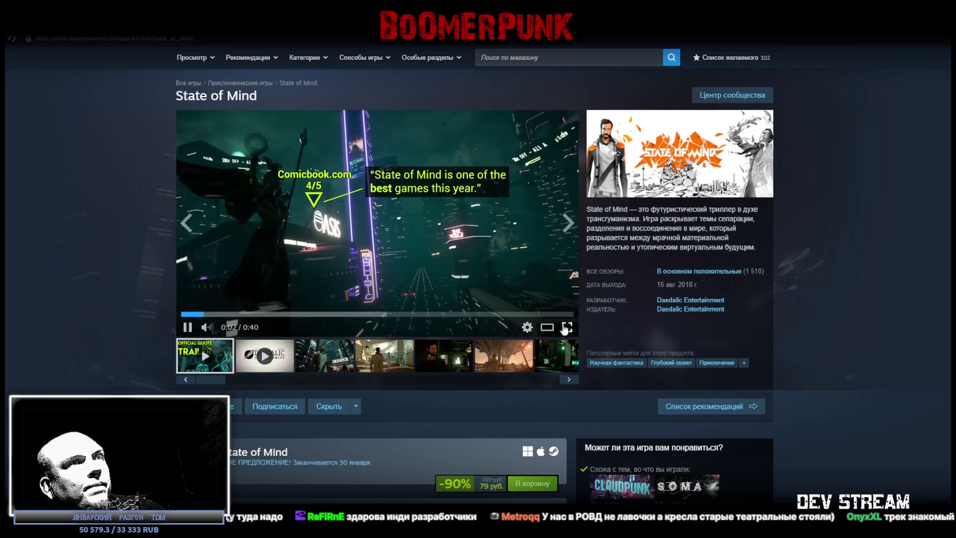
pyautogui.scroll(-3, 566, 331)
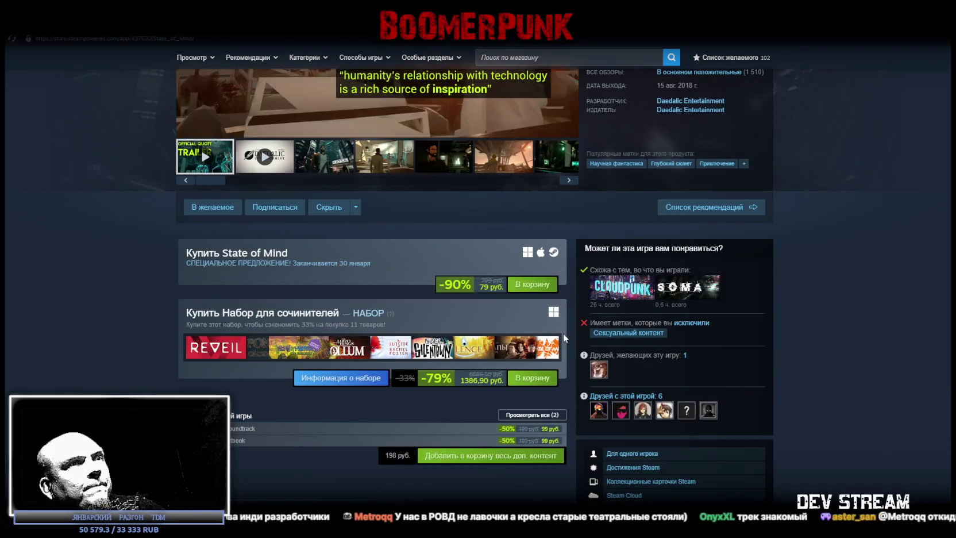
pyautogui.scroll(3, 563, 332)
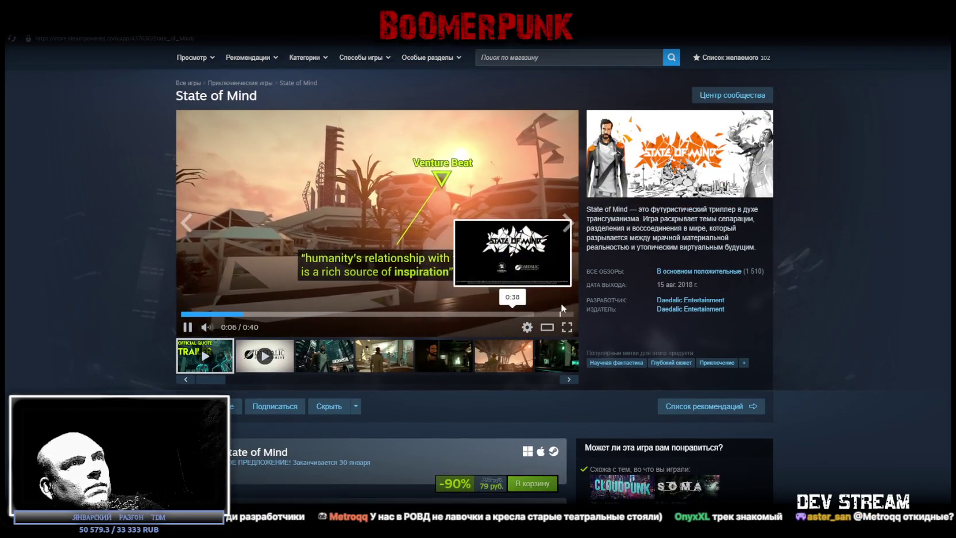
# Step: Watch the State of Mind trailer full screen, then pause it
pyautogui.click(566, 327)
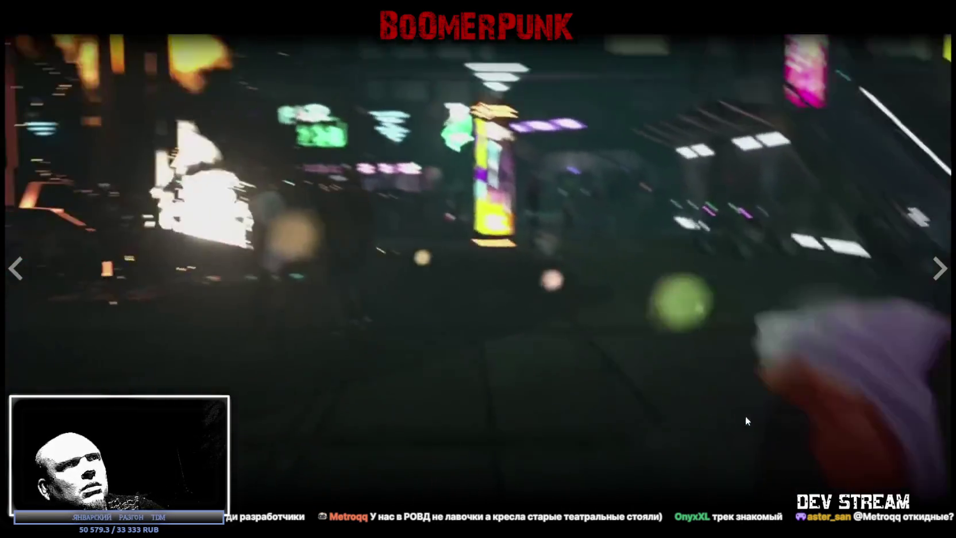
pyautogui.press('Escape')
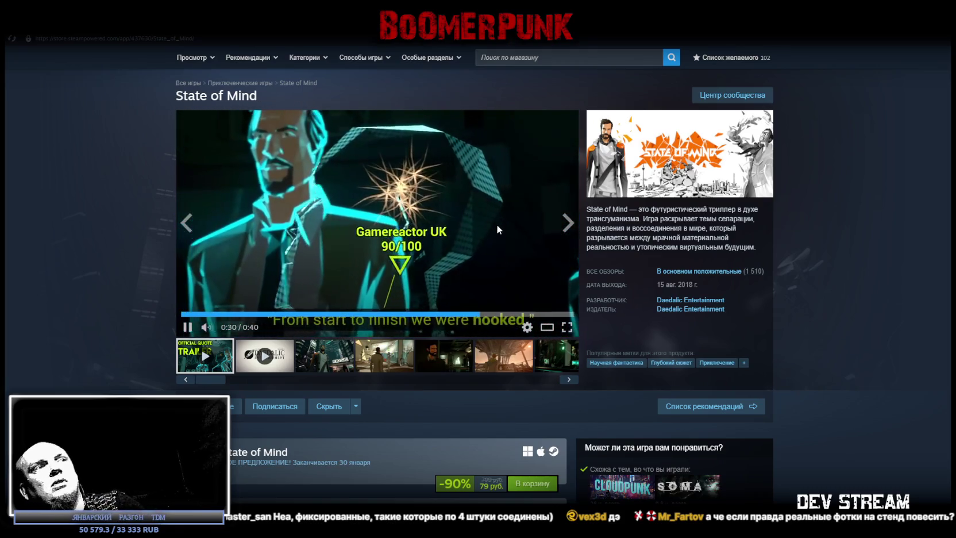
pyautogui.click(186, 327)
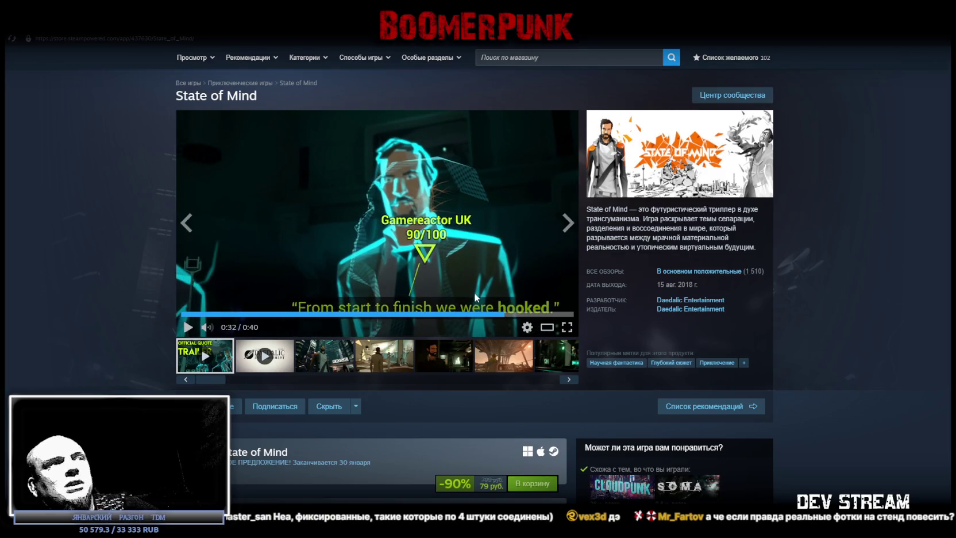
# Step: Browse State of Mind screenshots, stepping between the third and seventh
pyautogui.click(397, 360)
pyautogui.click(447, 361)
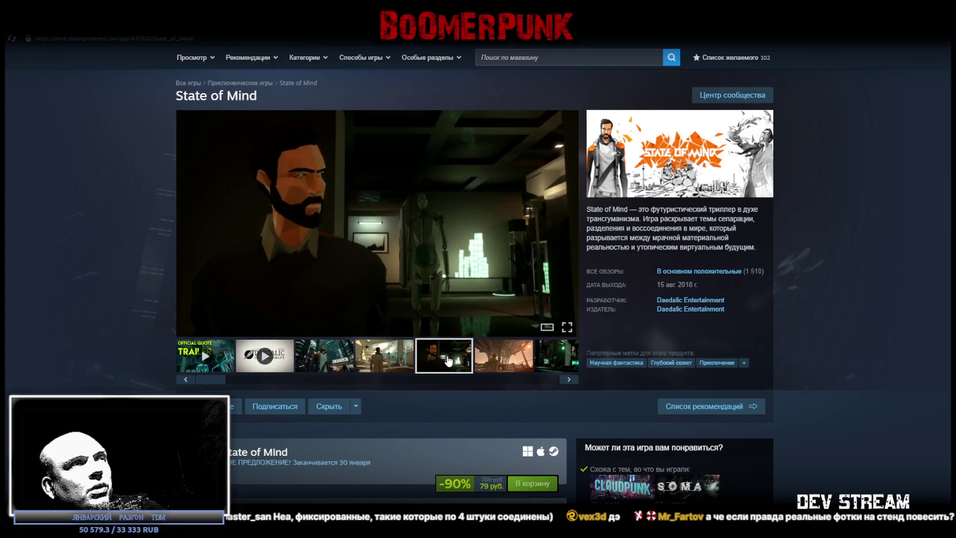
pyautogui.click(499, 362)
pyautogui.click(553, 361)
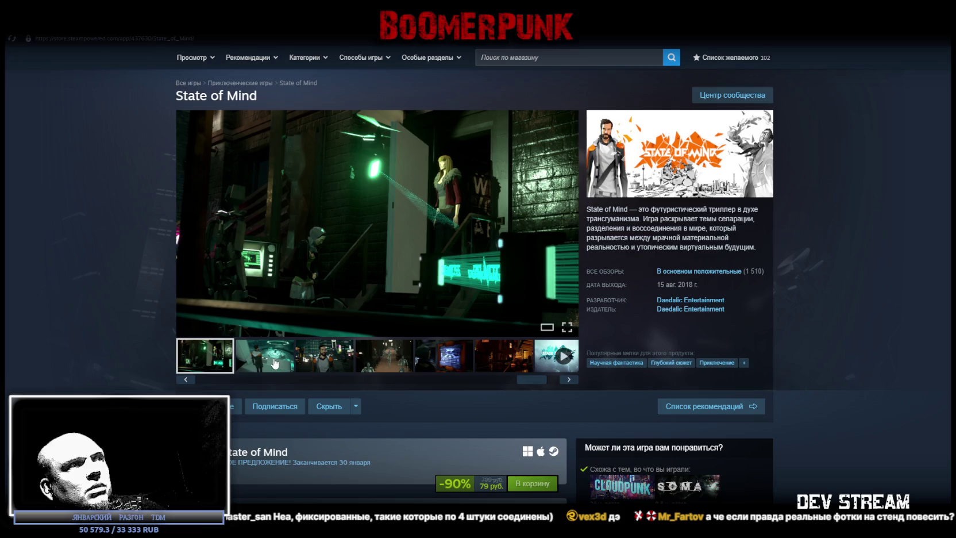
pyautogui.click(274, 363)
pyautogui.click(315, 361)
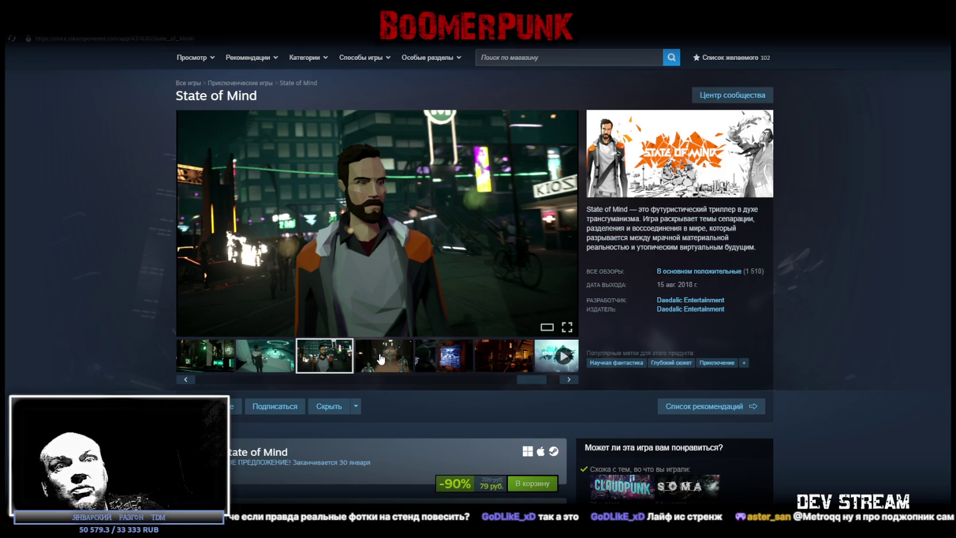
pyautogui.click(381, 358)
pyautogui.click(444, 356)
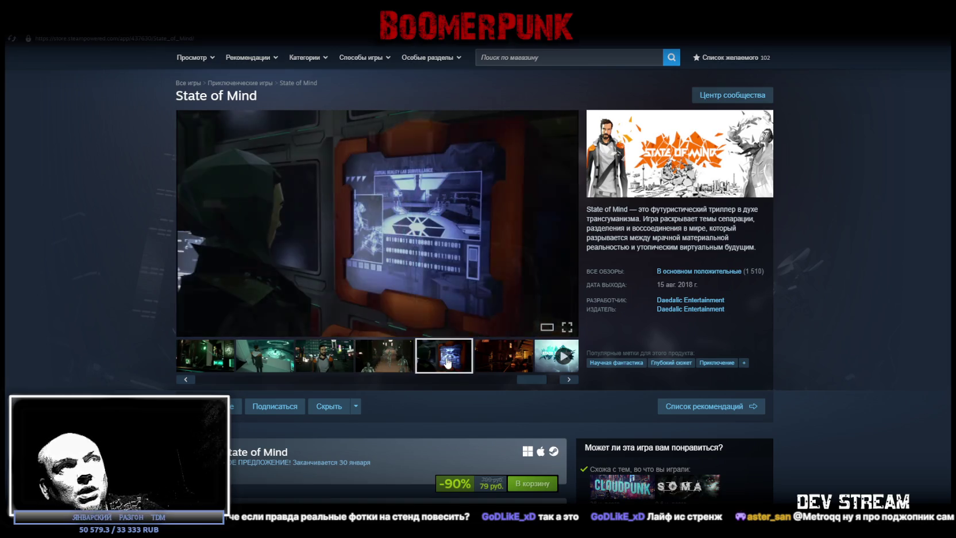
pyautogui.click(508, 359)
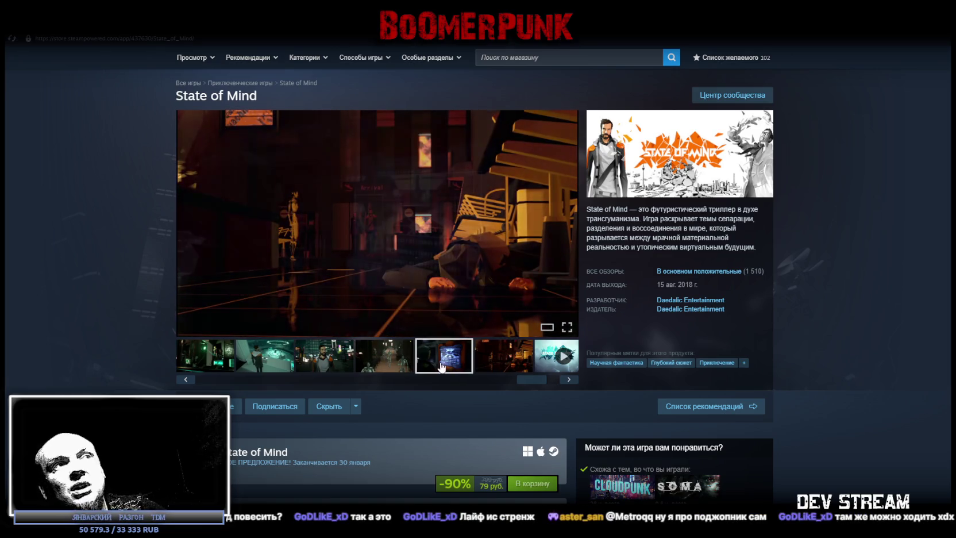
pyautogui.click(393, 367)
# Step: View the bearded man and robot corridor screenshots, then open Cloudpunk from similar games
pyautogui.click(499, 356)
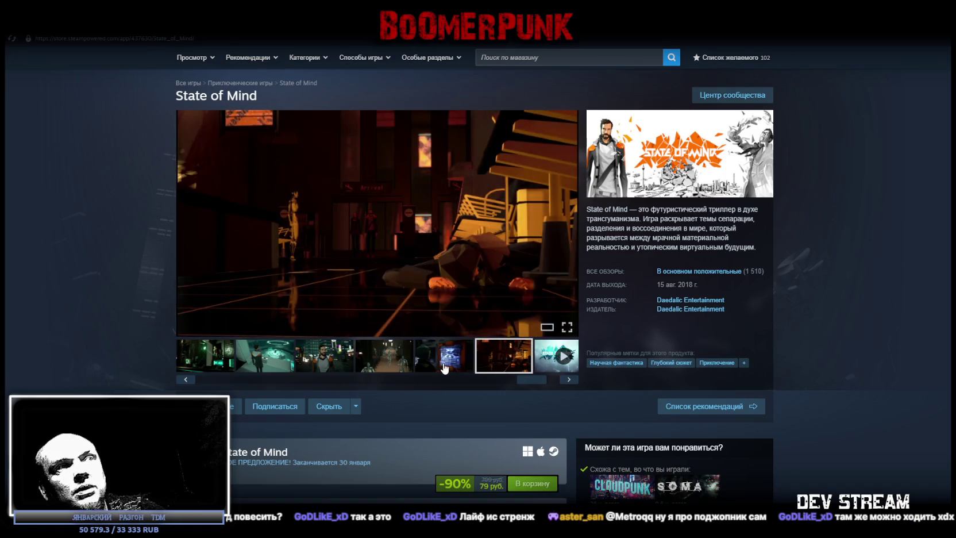
pyautogui.click(367, 366)
pyautogui.click(339, 360)
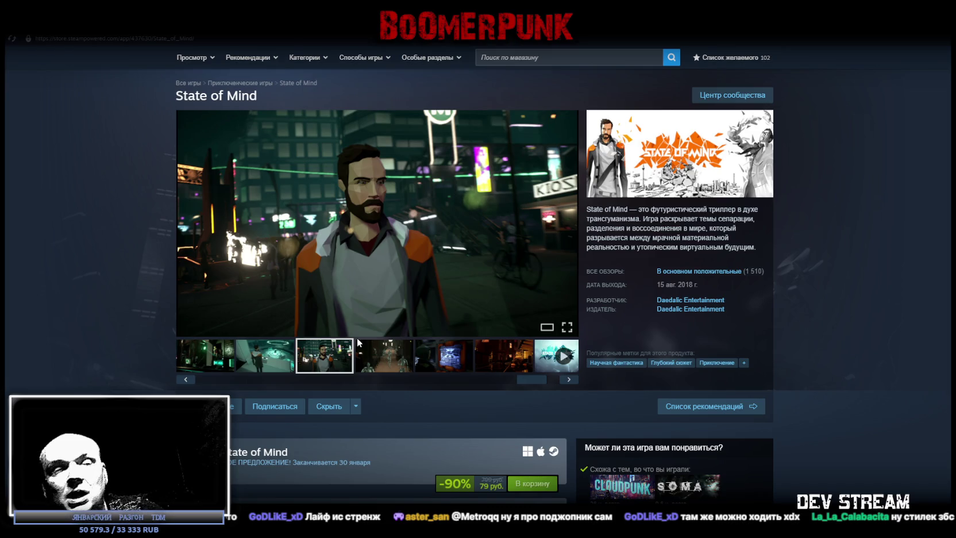
pyautogui.click(382, 362)
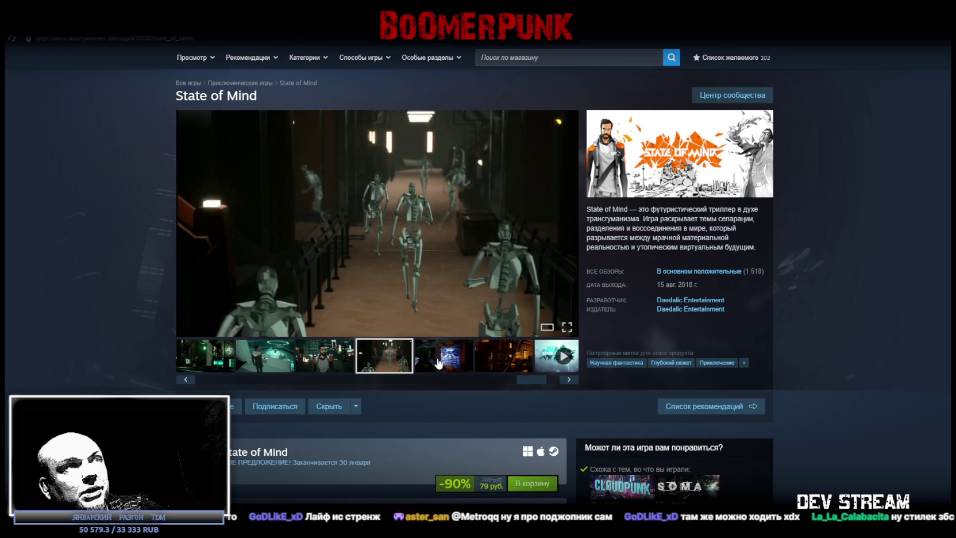
pyautogui.click(444, 361)
pyautogui.click(504, 356)
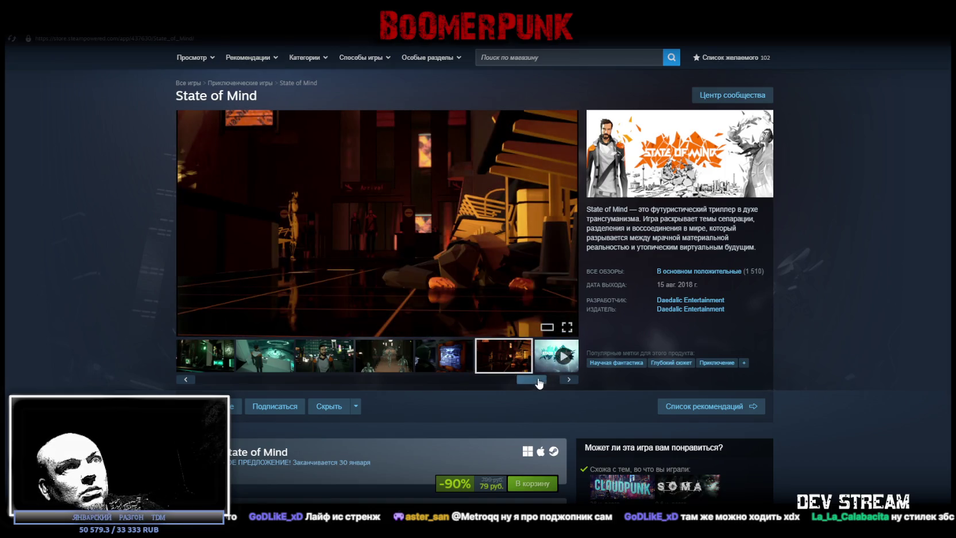
pyautogui.click(569, 379)
pyautogui.scroll(-1, 489, 396)
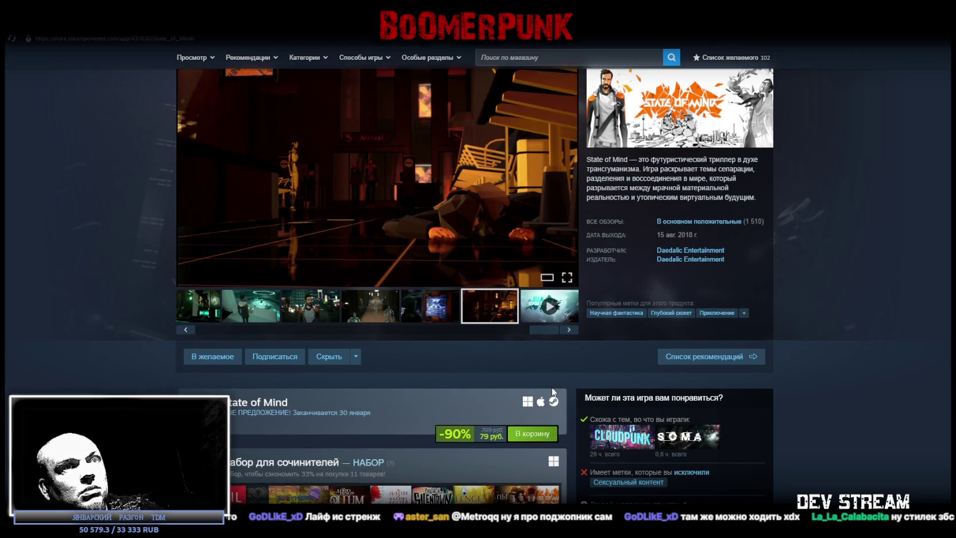
pyautogui.click(618, 442)
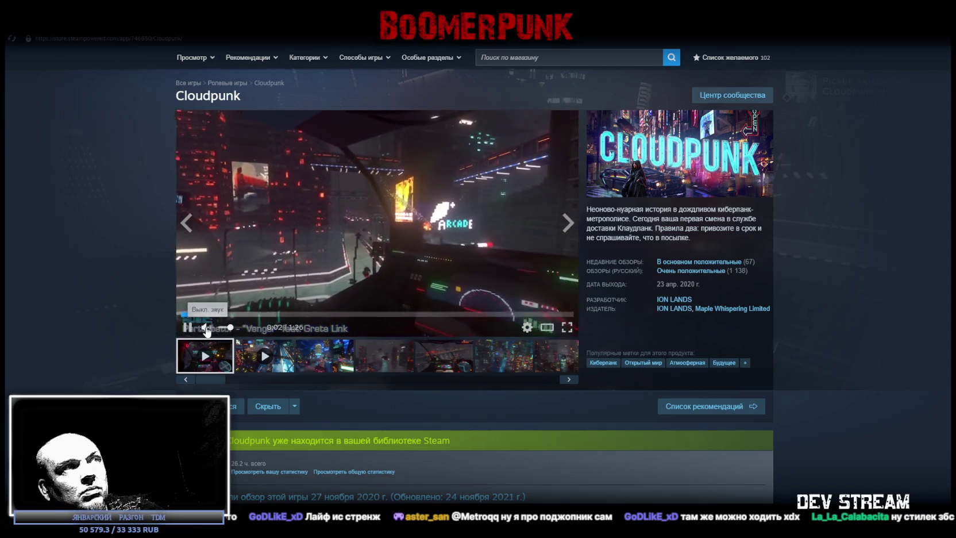
# Step: Watch the Cloudpunk trailer full screen, then return to the store page
pyautogui.click(567, 327)
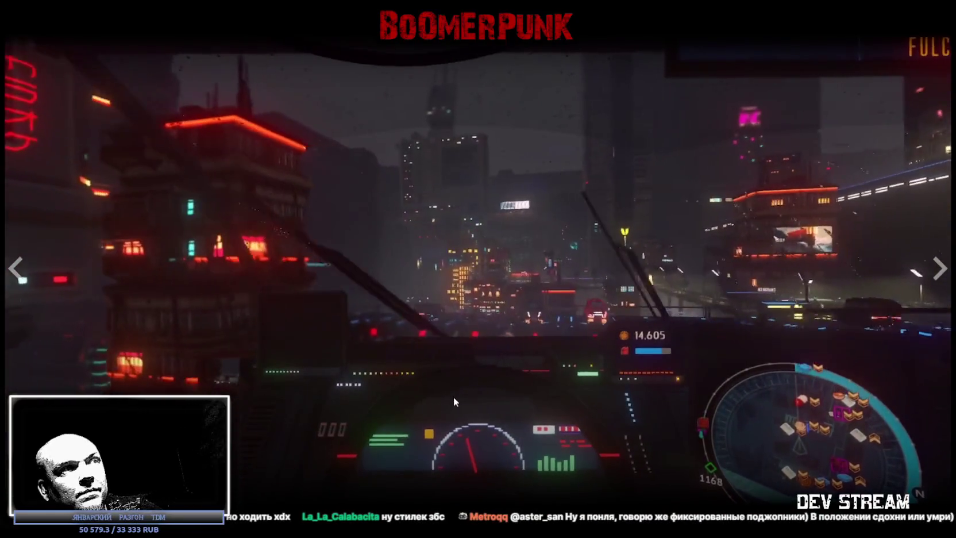
pyautogui.press('Escape')
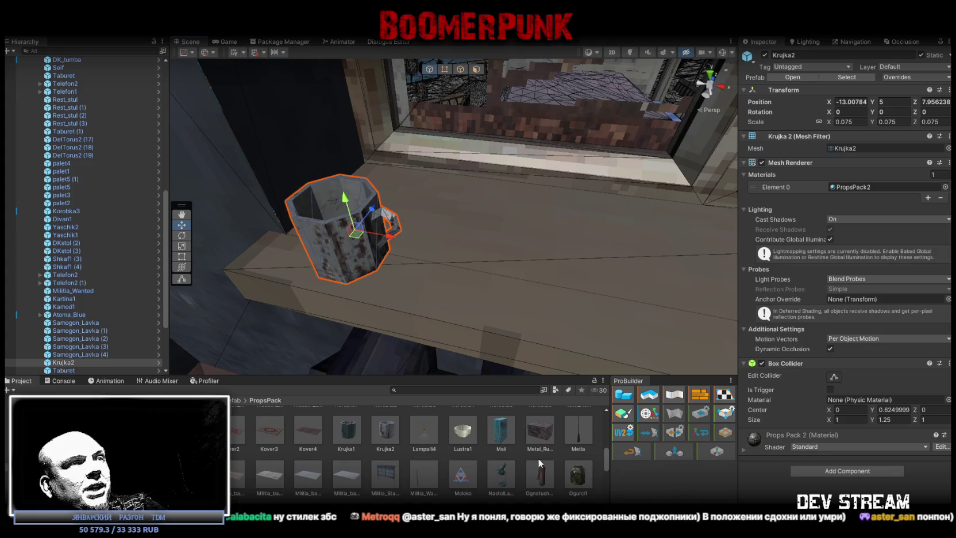
pyautogui.moveTo(396, 273); pyautogui.dragTo(498, 190)
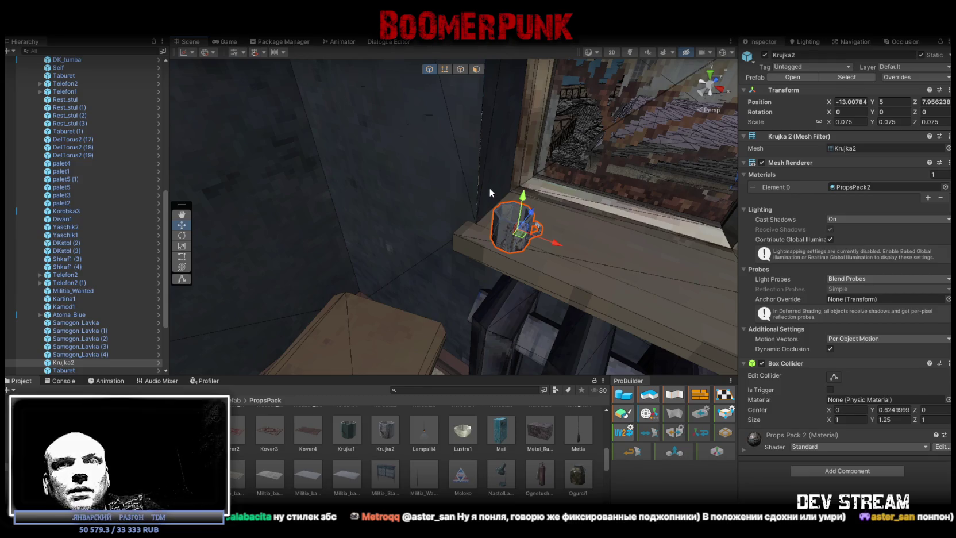
pyautogui.moveTo(485, 189)
pyautogui.mouseDown()
pyautogui.moveTo(488, 289)
pyautogui.moveTo(511, 278)
pyautogui.moveTo(512, 207)
pyautogui.moveTo(503, 207)
pyautogui.moveTo(597, 161)
pyautogui.moveTo(525, 240)
pyautogui.moveTo(610, 287)
pyautogui.moveTo(363, 291)
pyautogui.moveTo(278, 260)
pyautogui.moveTo(344, 275)
pyautogui.moveTo(373, 299)
pyautogui.mouseUp()
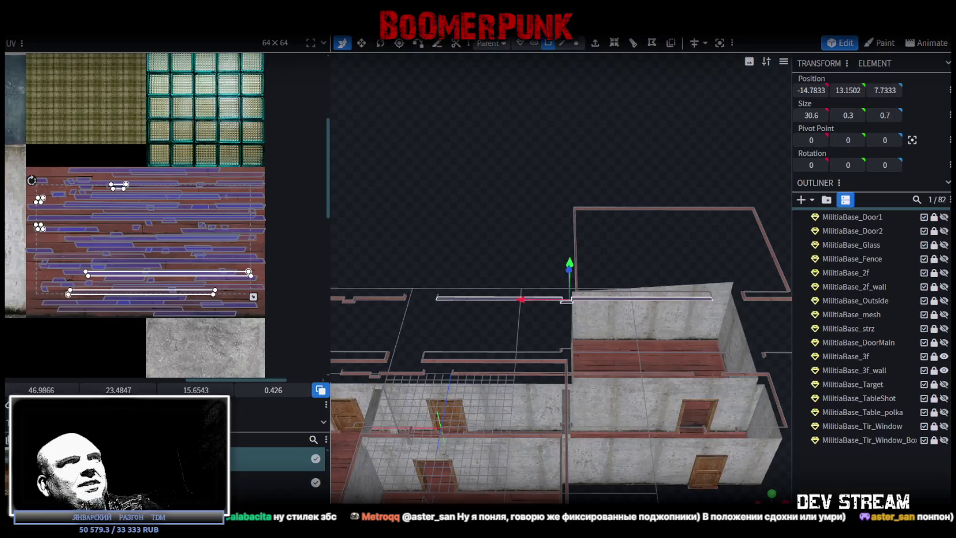
# Step: Make MilitiaBase_2f_wall visible, unlock it, and select it in the Outliner
pyautogui.scroll(-10, 608, 310)
pyautogui.scroll(3, 855, 349)
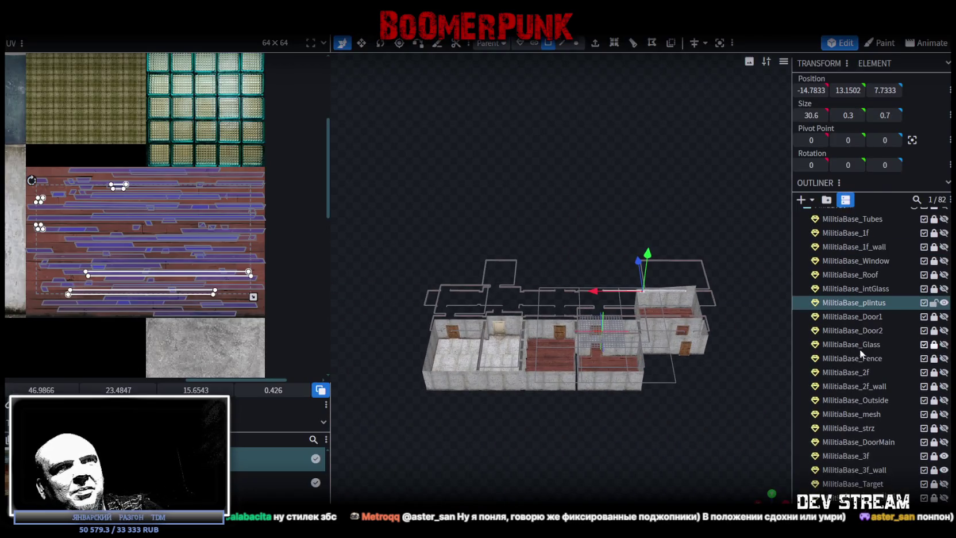
pyautogui.moveTo(676, 464); pyautogui.dragTo(646, 422)
pyautogui.scroll(4, 896, 402)
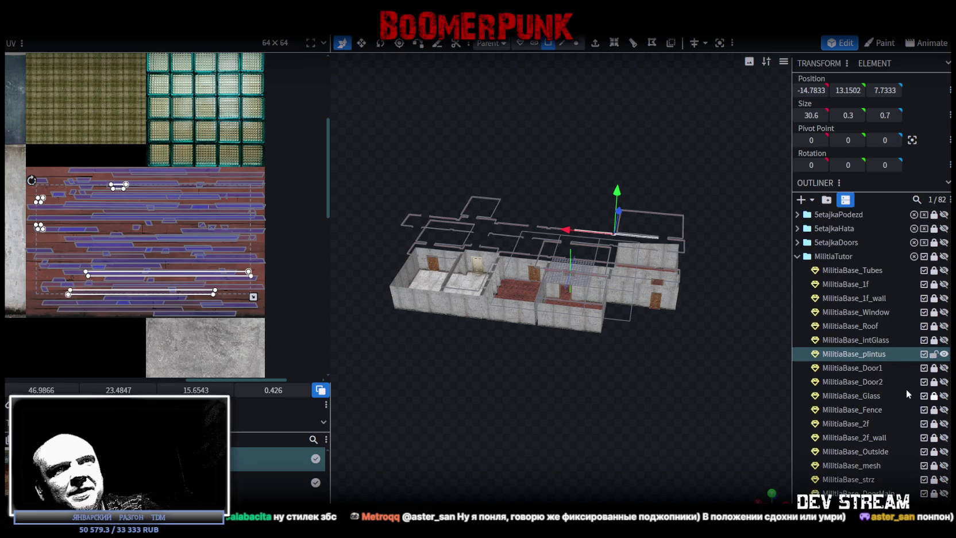
pyautogui.scroll(-3, 906, 355)
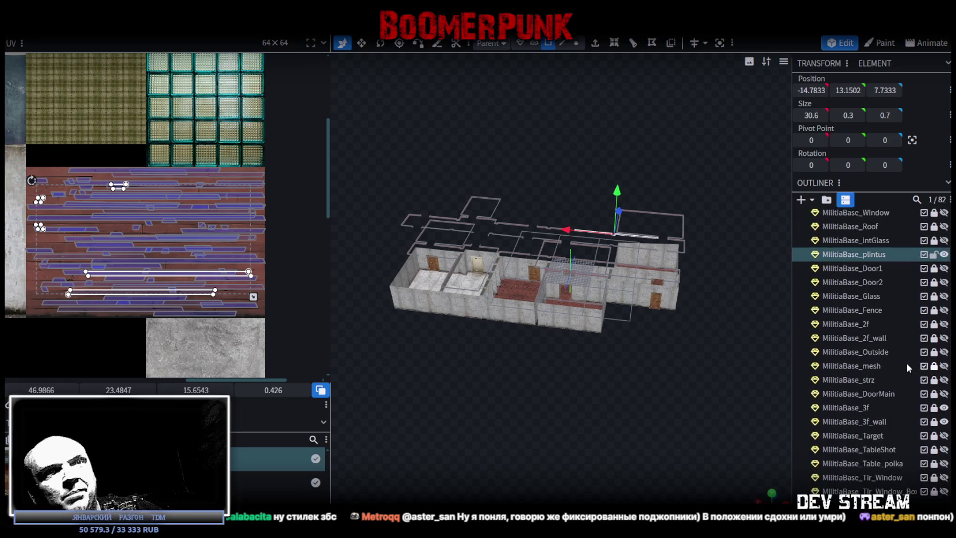
pyautogui.click(944, 338)
pyautogui.click(934, 338)
pyautogui.click(864, 339)
# Step: Zoom to a window opening, select the adjacent wall face, and switch to vertex selection
pyautogui.scroll(5, 523, 401)
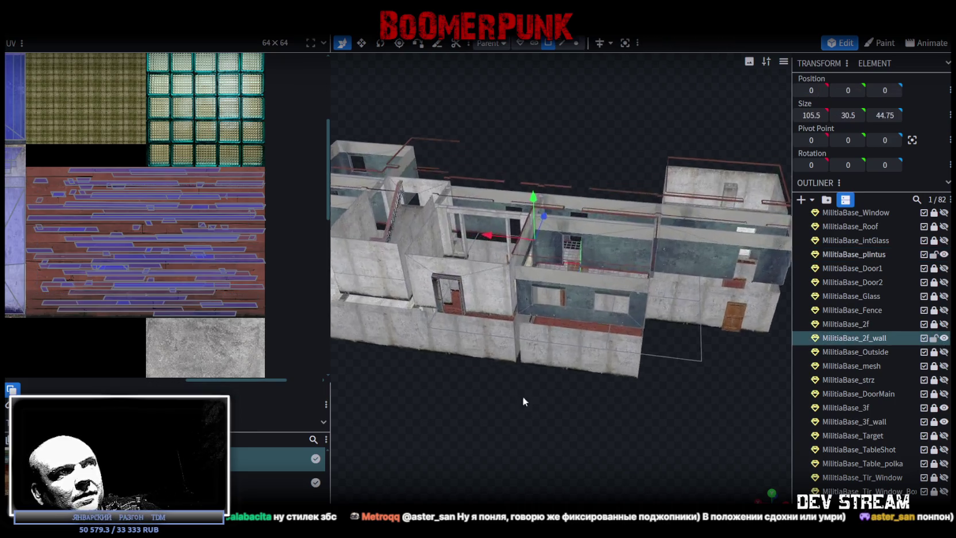
pyautogui.scroll(10, 467, 239)
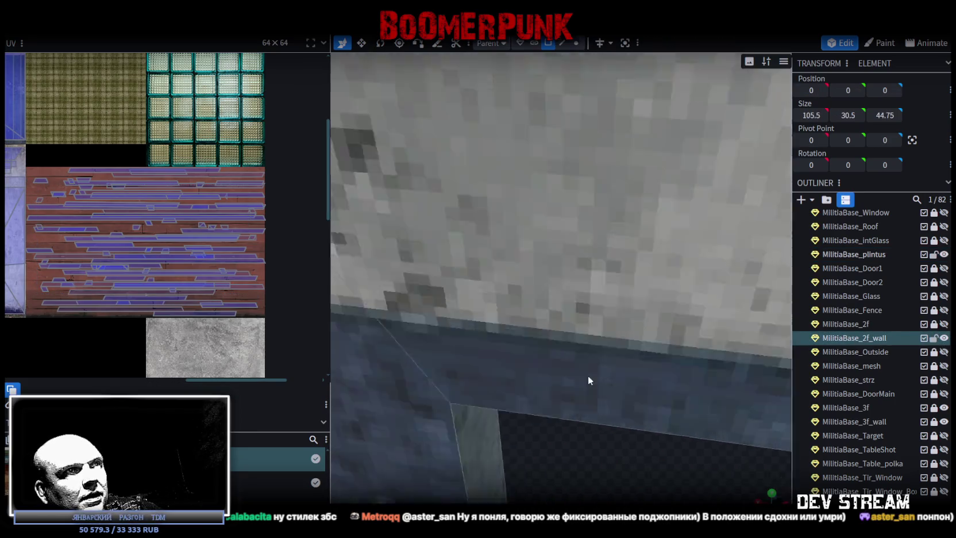
pyautogui.scroll(-3, 604, 412)
pyautogui.scroll(6, 599, 394)
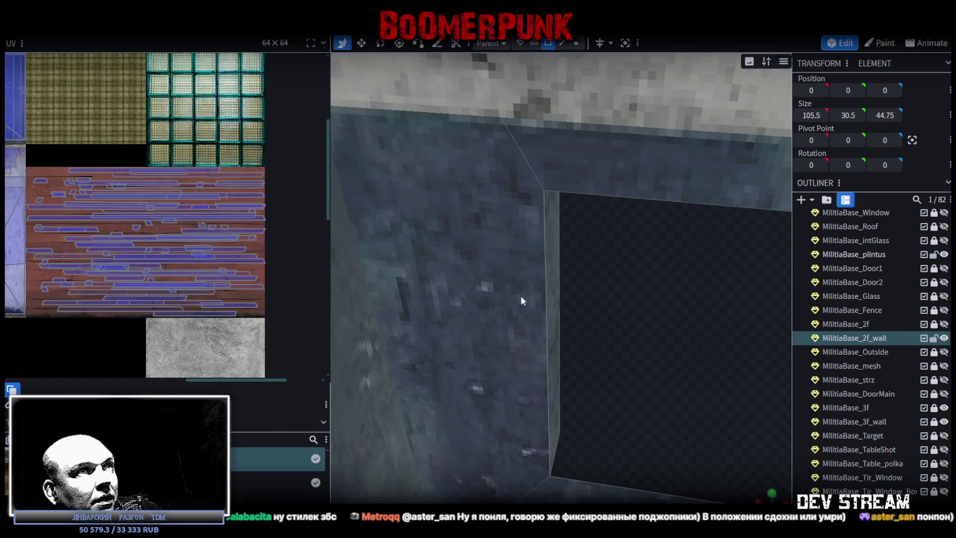
pyautogui.click(521, 300)
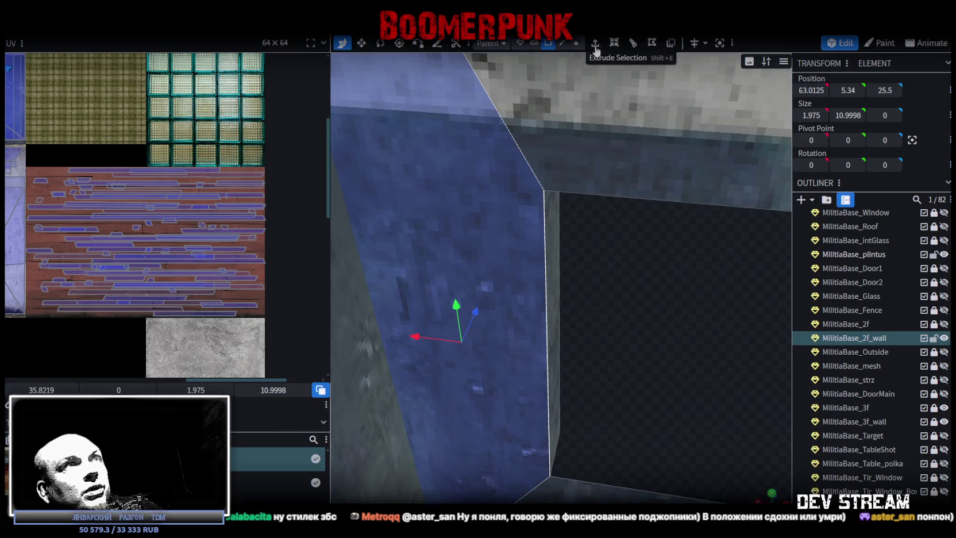
pyautogui.click(575, 44)
pyautogui.scroll(8, 629, 409)
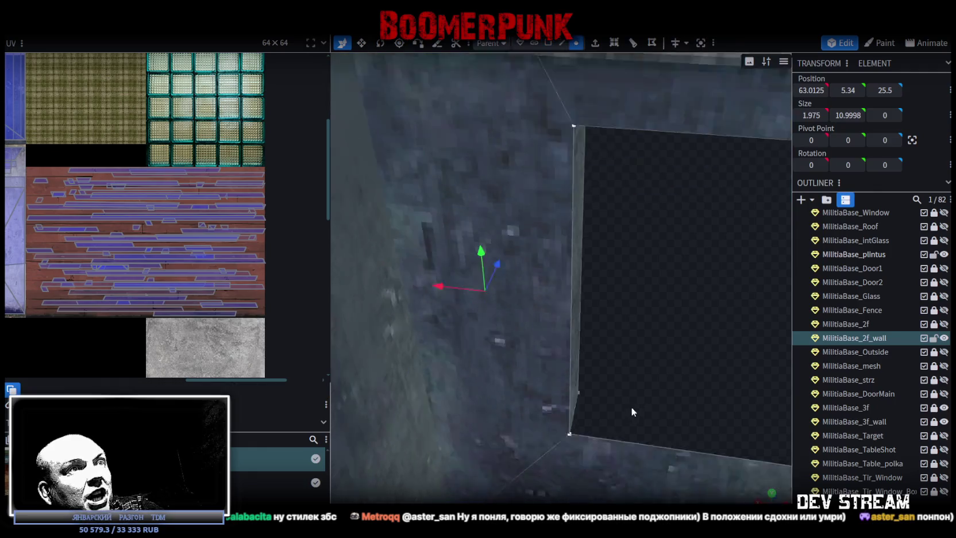
pyautogui.scroll(-5, 597, 382)
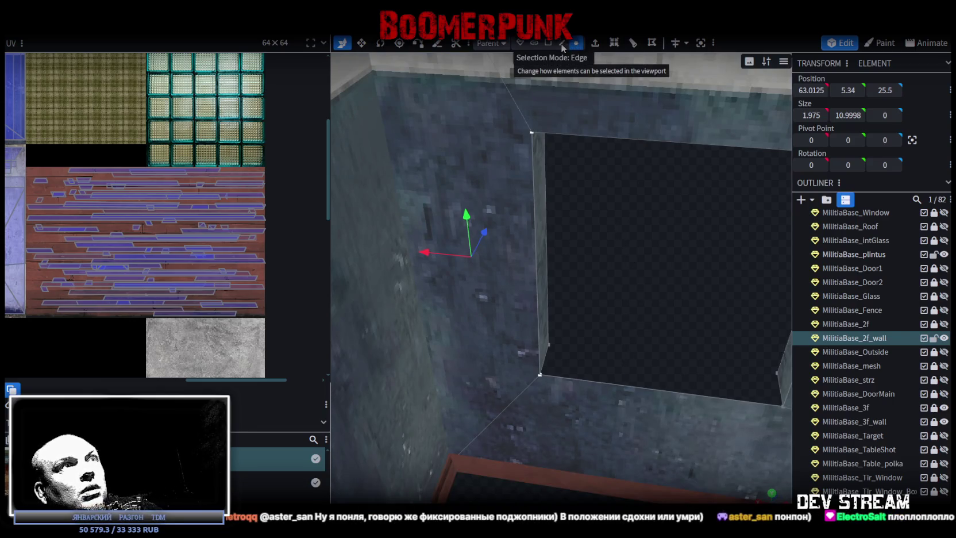
# Step: Nudge the window opening's left vertical edge along the depth axis to Z 26.25
pyautogui.moveTo(609, 264); pyautogui.dragTo(611, 292)
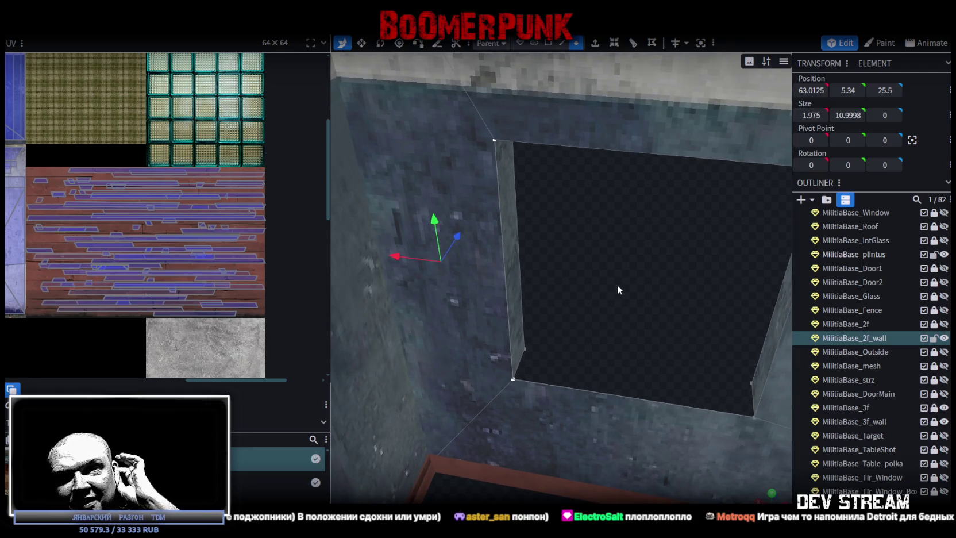
pyautogui.moveTo(617, 282); pyautogui.dragTo(602, 290)
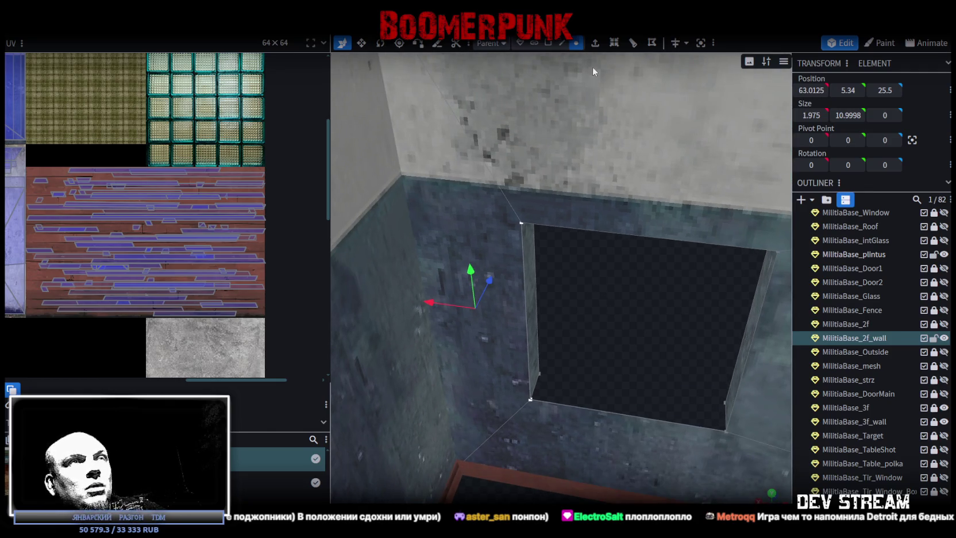
pyautogui.click(562, 42)
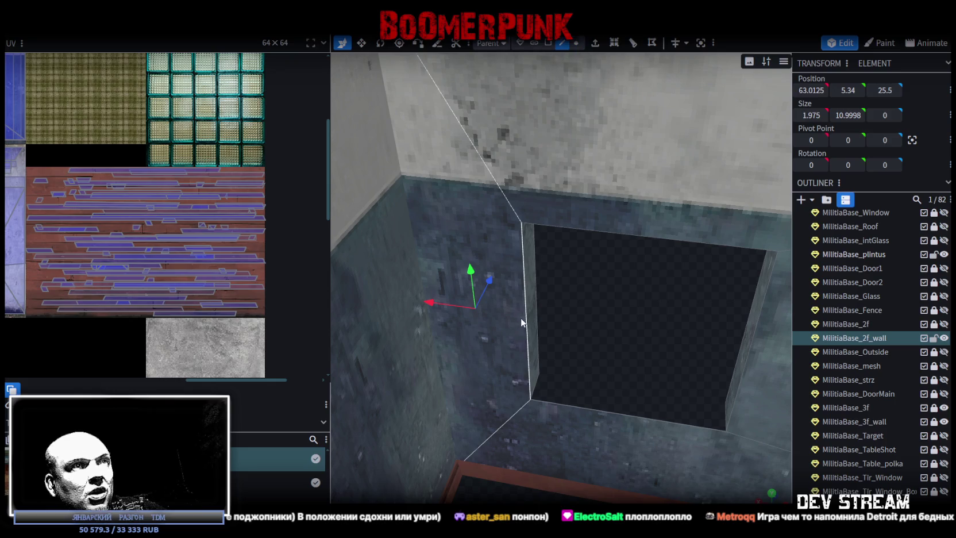
pyautogui.click(521, 322)
pyautogui.click(526, 322)
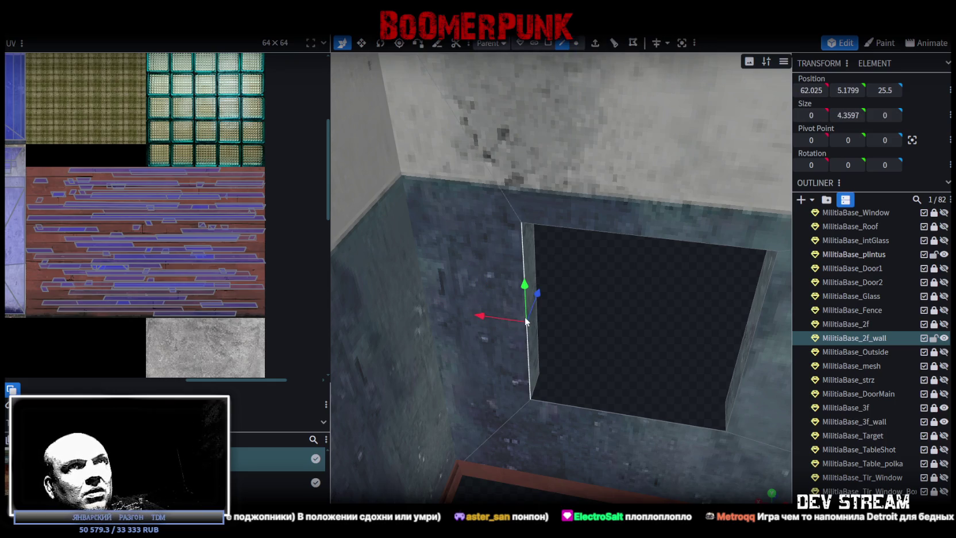
pyautogui.press('Up')
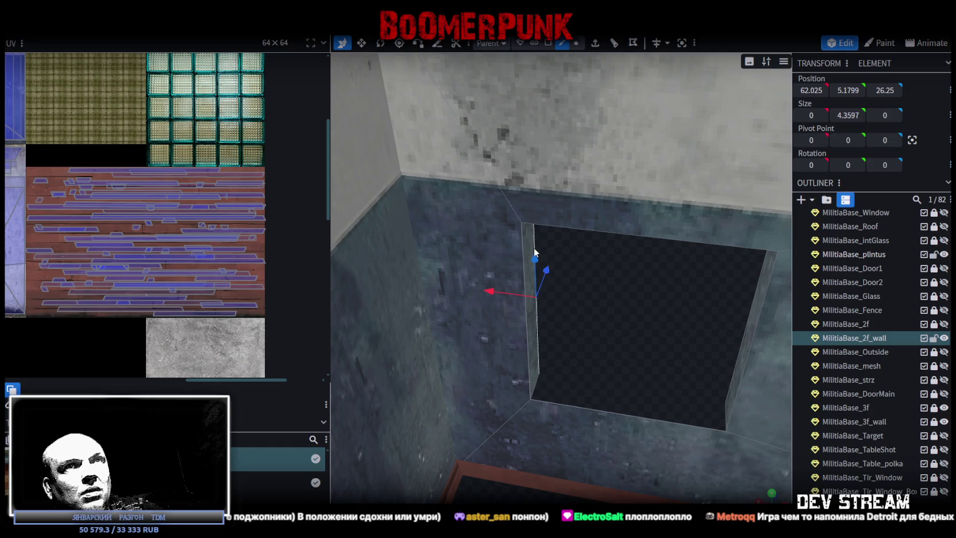
pyautogui.click(521, 271)
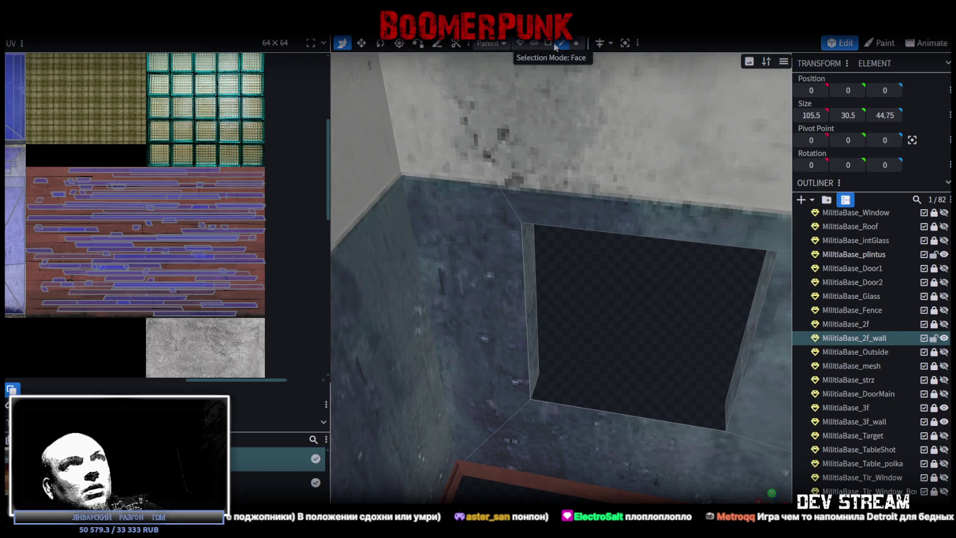
# Step: Try moving the opening's left corner vertices to X 62, then undo it
pyautogui.click(575, 43)
pyautogui.scroll(3, 552, 320)
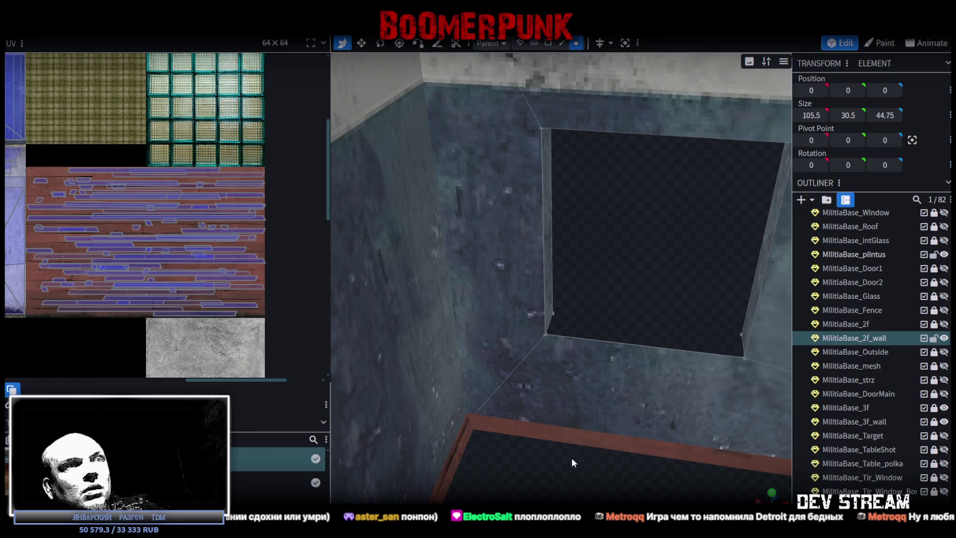
pyautogui.scroll(-2, 606, 481)
pyautogui.scroll(-2, 594, 485)
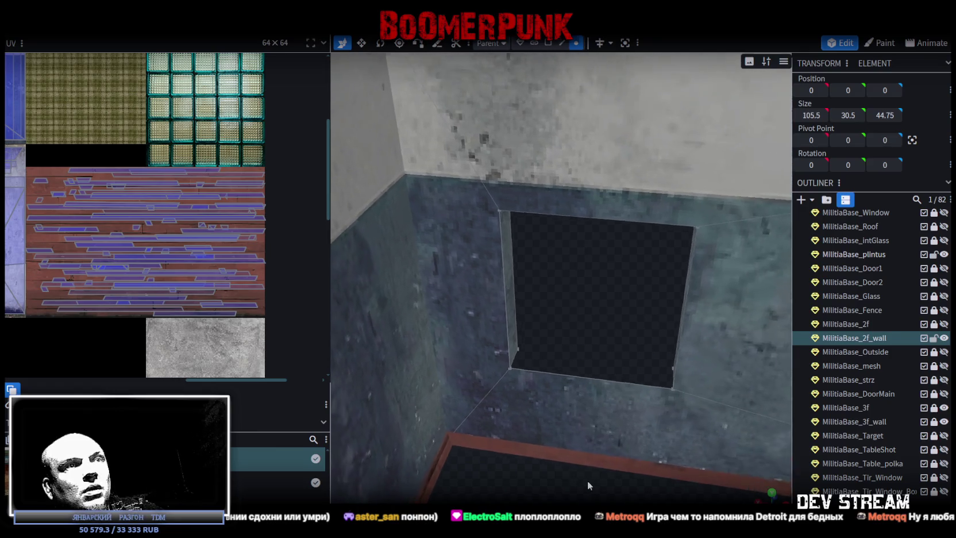
pyautogui.click(536, 358)
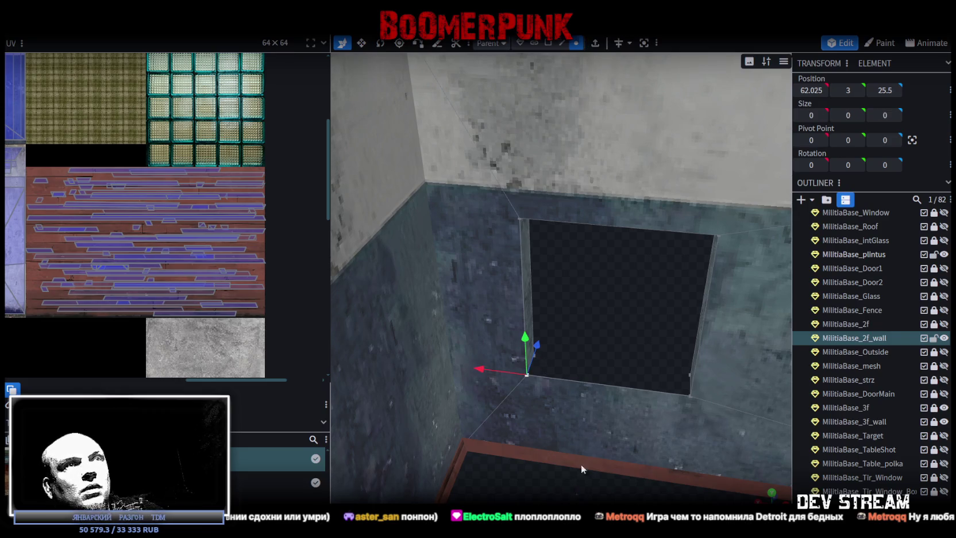
pyautogui.keyDown('shift'); pyautogui.click(519, 219); pyautogui.keyUp('shift')
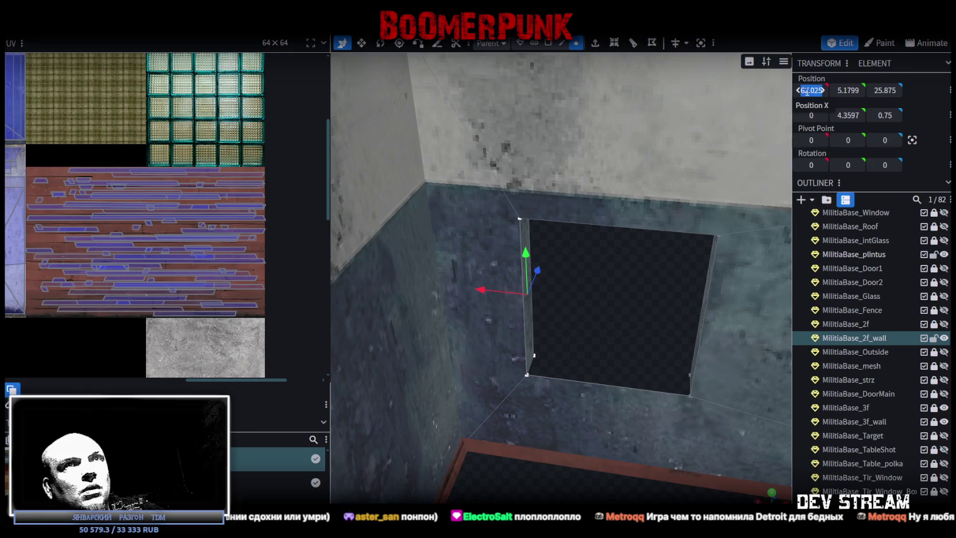
pyautogui.write('62')
pyautogui.press('Return')
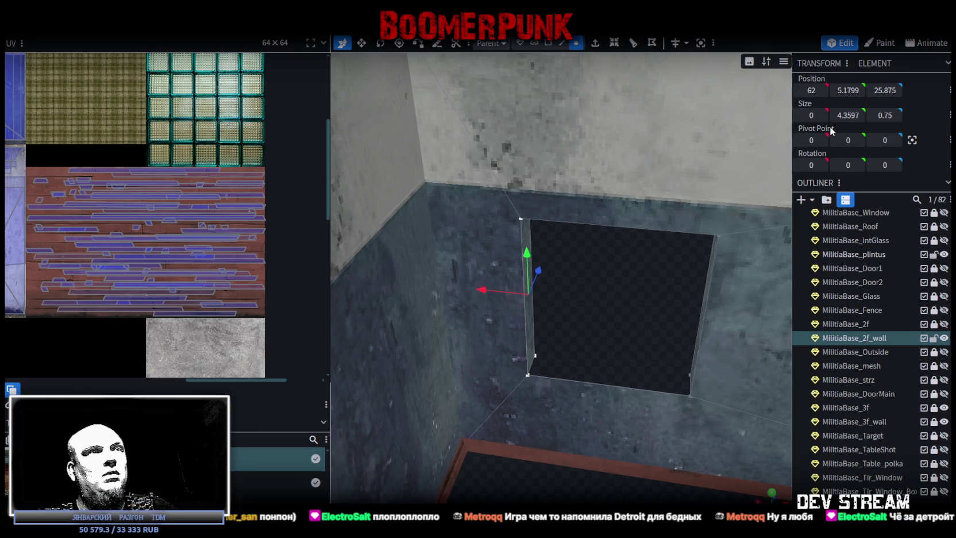
pyautogui.moveTo(615, 309)
pyautogui.mouseDown()
pyautogui.moveTo(597, 316)
pyautogui.moveTo(615, 336)
pyautogui.moveTo(603, 332)
pyautogui.mouseUp()
pyautogui.hotkey('ctrl', 'z')
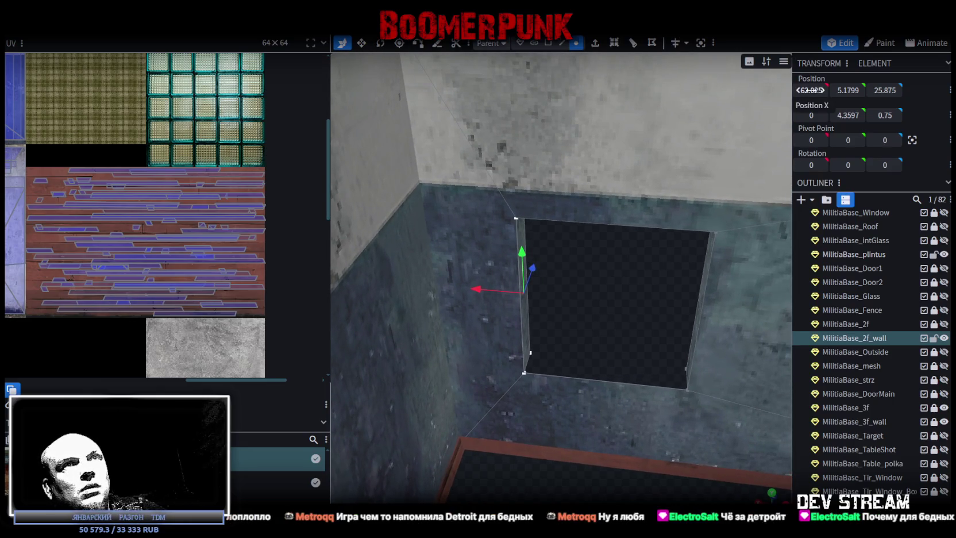
# Step: Reselect the left corner vertices and inspect the narrow side face at the opening's left edge
pyautogui.click(520, 380)
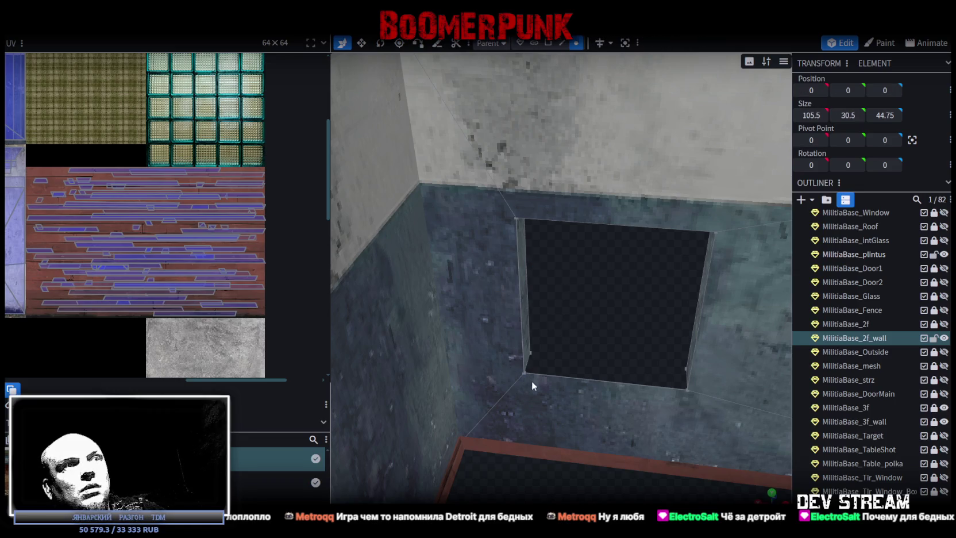
pyautogui.click(510, 384)
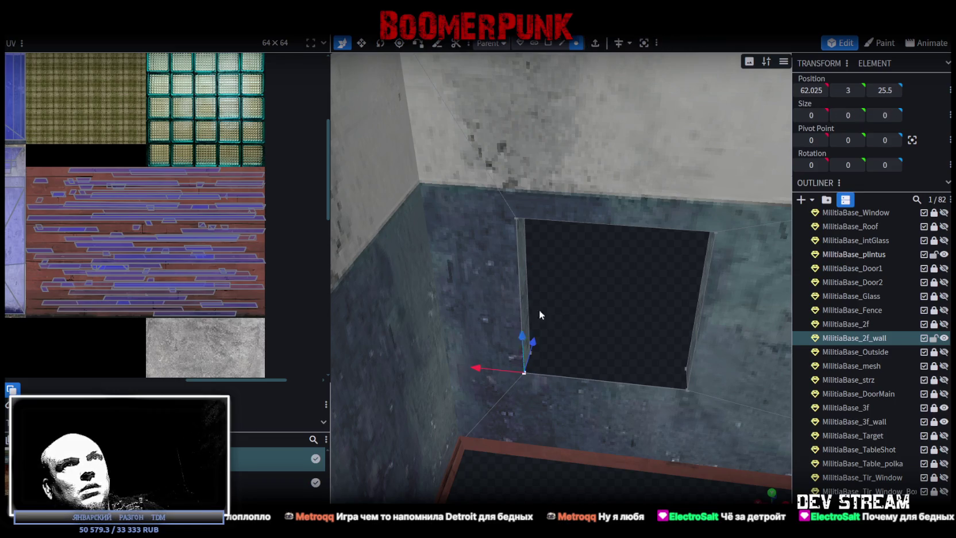
pyautogui.click(520, 220)
pyautogui.scroll(6, 570, 296)
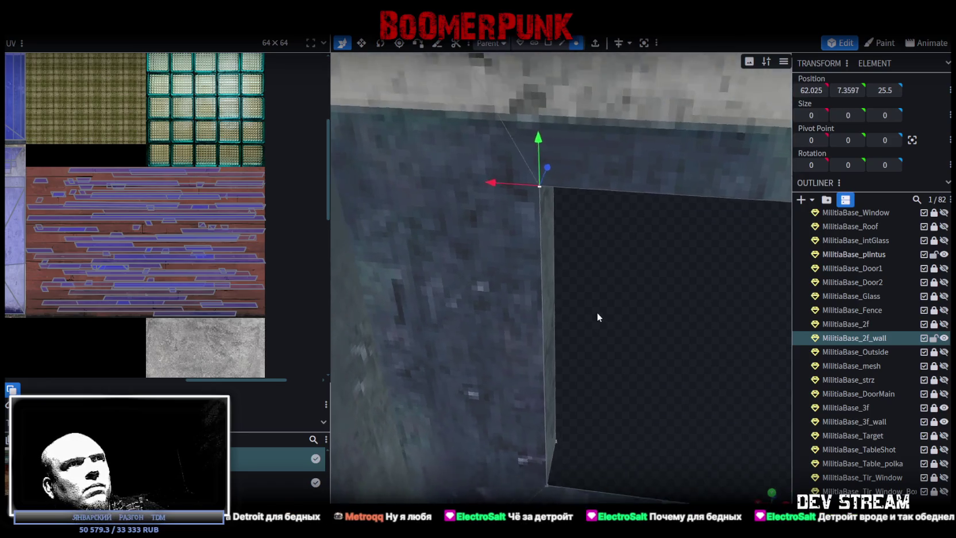
pyautogui.scroll(-5, 605, 332)
pyautogui.click(548, 42)
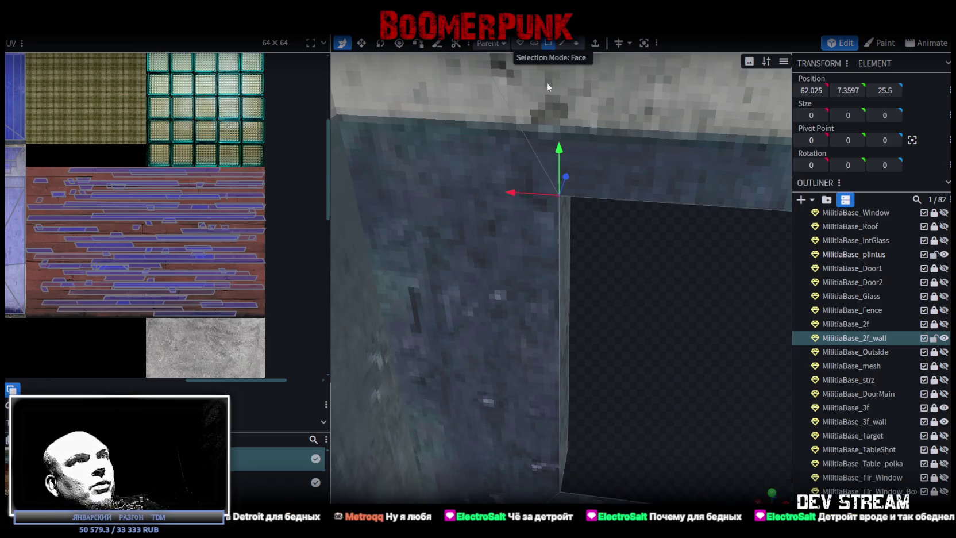
pyautogui.click(516, 285)
pyautogui.click(562, 284)
pyautogui.moveTo(605, 363)
pyautogui.mouseDown()
pyautogui.moveTo(653, 334)
pyautogui.moveTo(455, 229)
pyautogui.mouseUp()
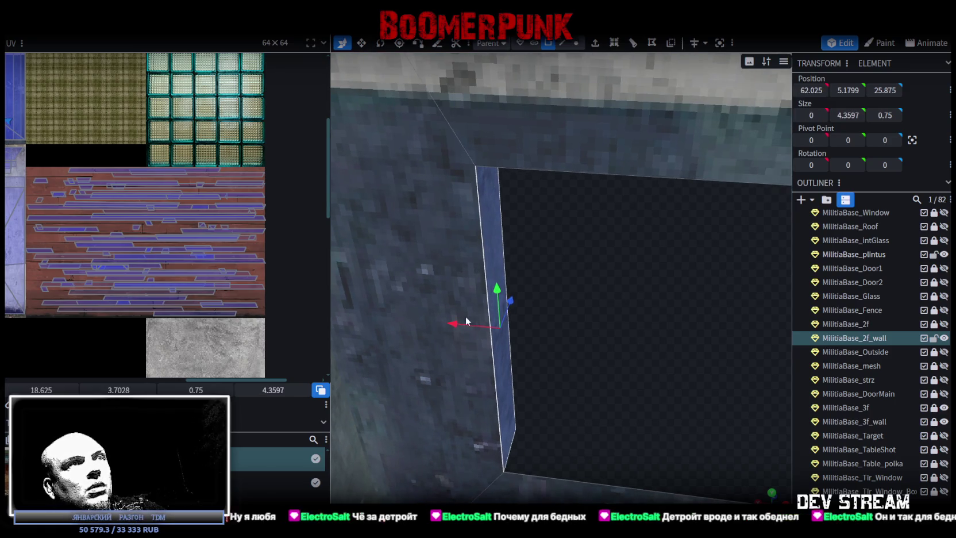
pyautogui.scroll(-3, 574, 357)
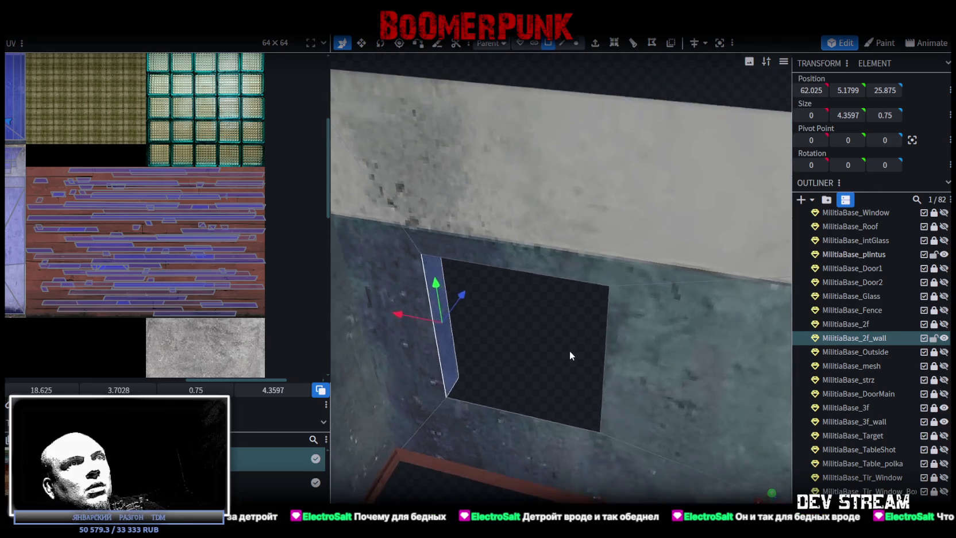
pyautogui.scroll(2, 575, 359)
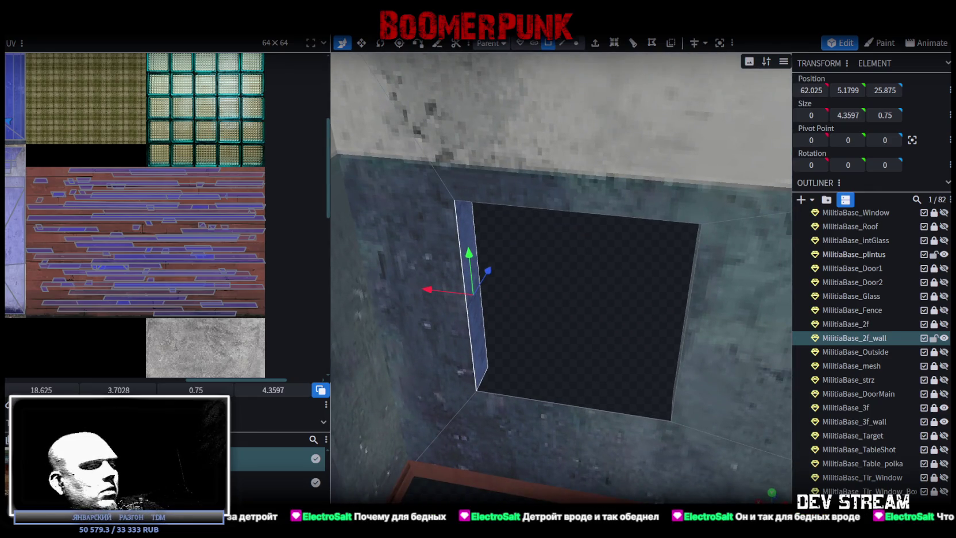
# Step: In Unity, view the room and frame the Krujka2 mug on the window sill
pyautogui.hotkey('alt', 'Tab')
pyautogui.moveTo(409, 276); pyautogui.dragTo(407, 153)
pyautogui.press('f')
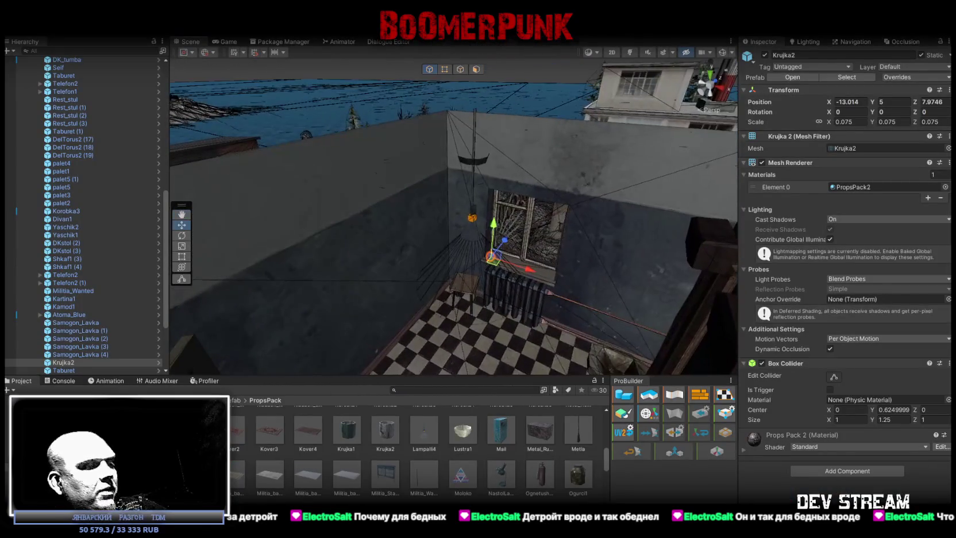
# Step: Fly the Unity scene view in toward the window to compare it
pyautogui.hotkey('alt', 'Tab')
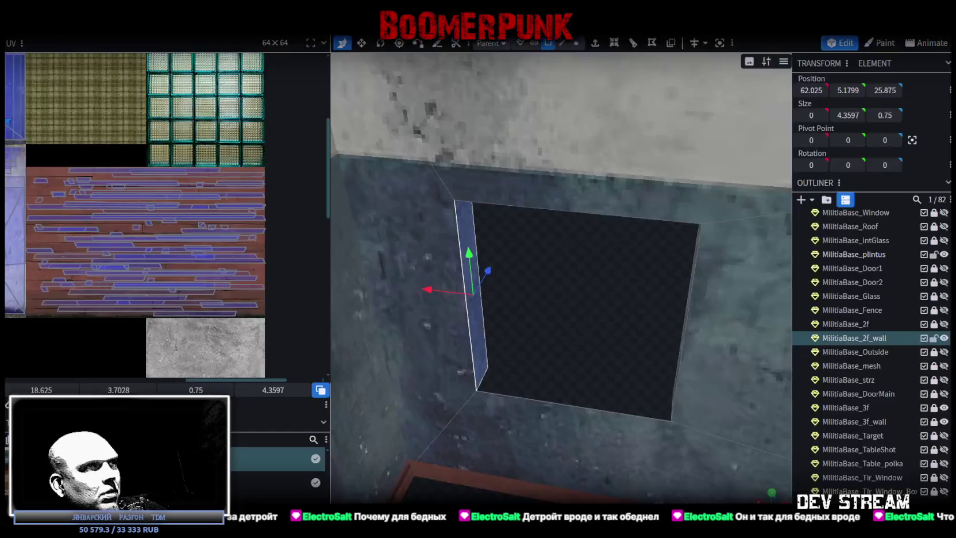
pyautogui.hotkey('alt', 'Tab')
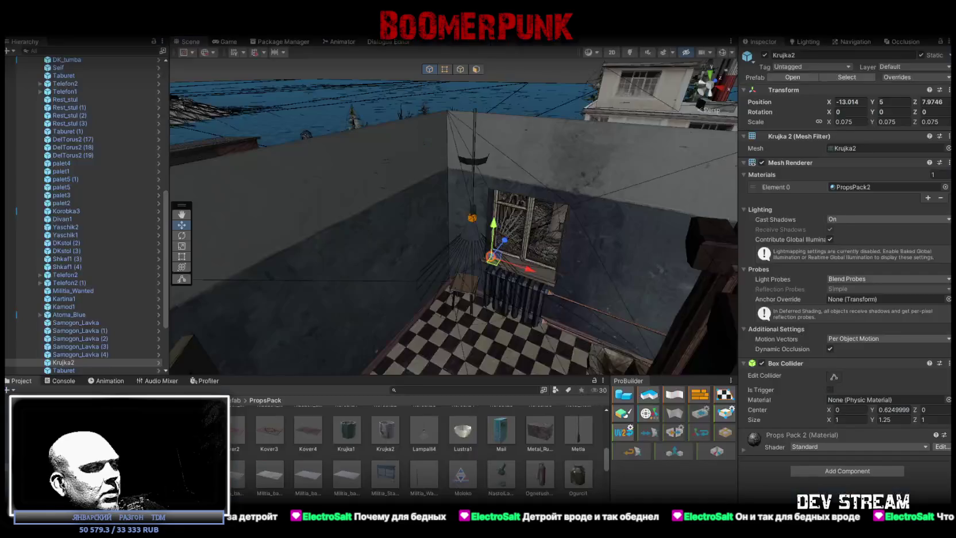
pyautogui.moveTo(466, 240)
pyautogui.mouseDown()
pyautogui.moveTo(515, 273)
pyautogui.moveTo(441, 316)
pyautogui.mouseUp()
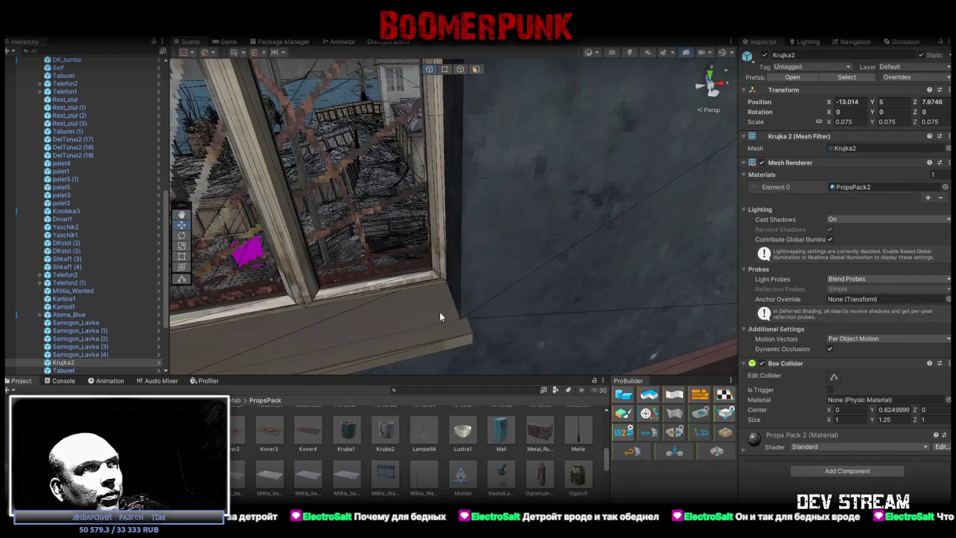
# Step: Back in Blockbench, undo the side face's one-unit shift and lock the 2f_wall element
pyautogui.hotkey('alt', 'Tab')
pyautogui.moveTo(630, 251)
pyautogui.mouseDown()
pyautogui.moveTo(668, 296)
pyautogui.moveTo(442, 362)
pyautogui.moveTo(467, 428)
pyautogui.mouseUp()
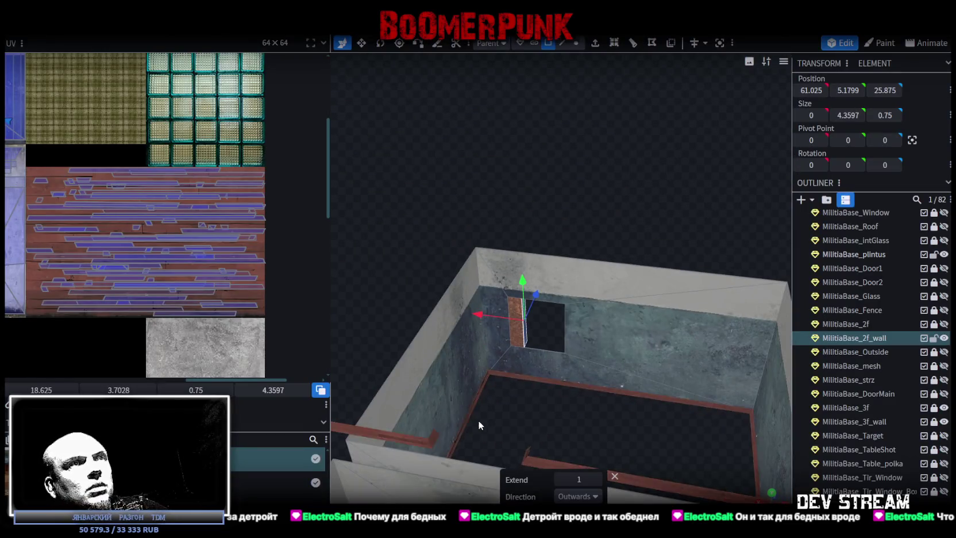
pyautogui.press('Left')
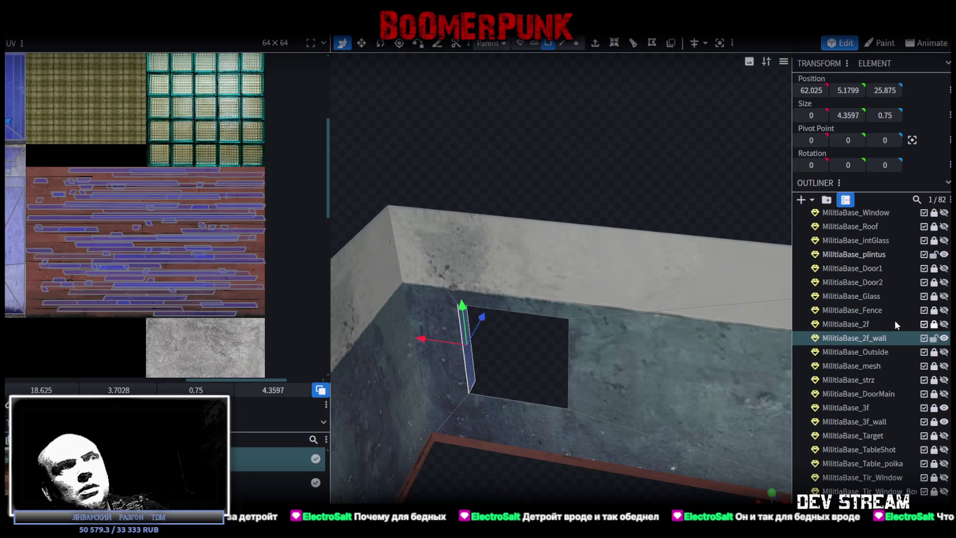
pyautogui.click(934, 339)
# Step: Hide 2f_wall, unhide and unlock 1f_wall, and select the thin strip at its window edge
pyautogui.click(944, 339)
pyautogui.scroll(2, 914, 280)
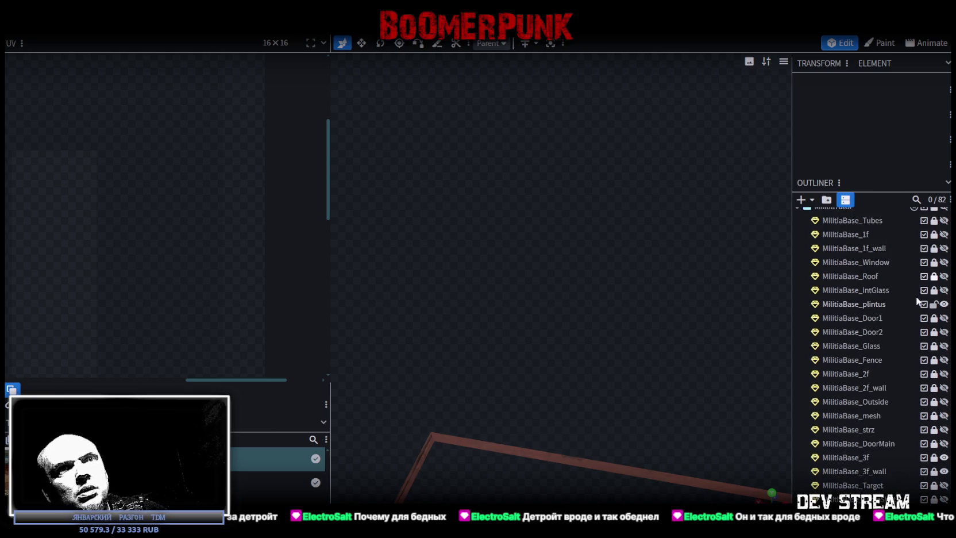
pyautogui.click(935, 248)
pyautogui.click(944, 249)
pyautogui.click(875, 248)
pyautogui.moveTo(587, 298)
pyautogui.mouseDown()
pyautogui.moveTo(653, 271)
pyautogui.moveTo(565, 288)
pyautogui.moveTo(612, 295)
pyautogui.moveTo(594, 289)
pyautogui.mouseUp()
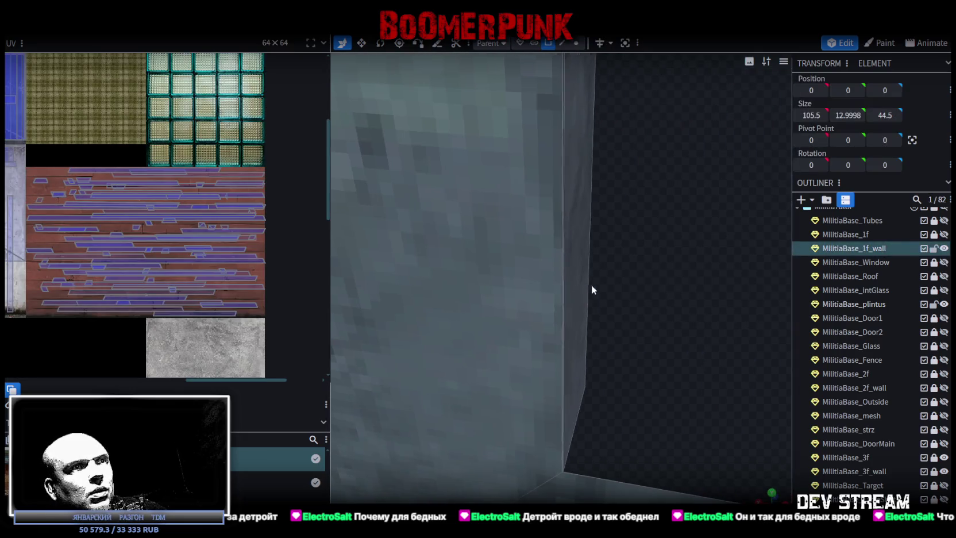
pyautogui.click(576, 338)
# Step: Set the strip's X position to 42 and merge the overlapping vertices
pyautogui.scroll(-5, 589, 334)
pyautogui.scroll(-2, 610, 299)
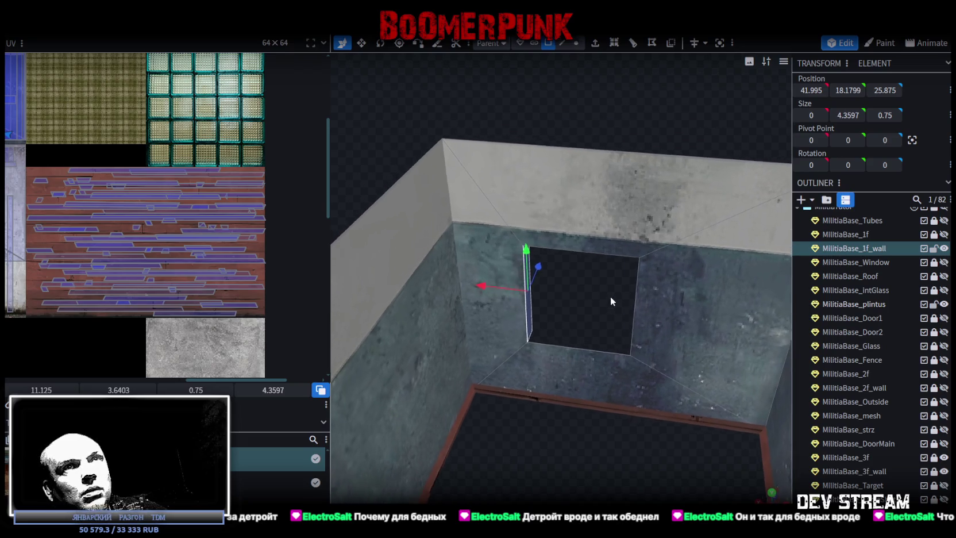
pyautogui.scroll(4, 548, 145)
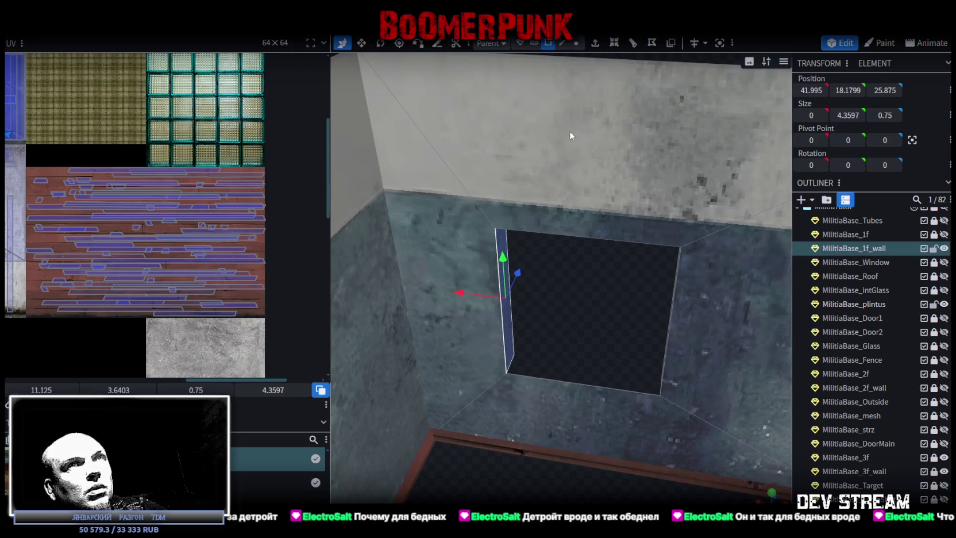
pyautogui.click(811, 90)
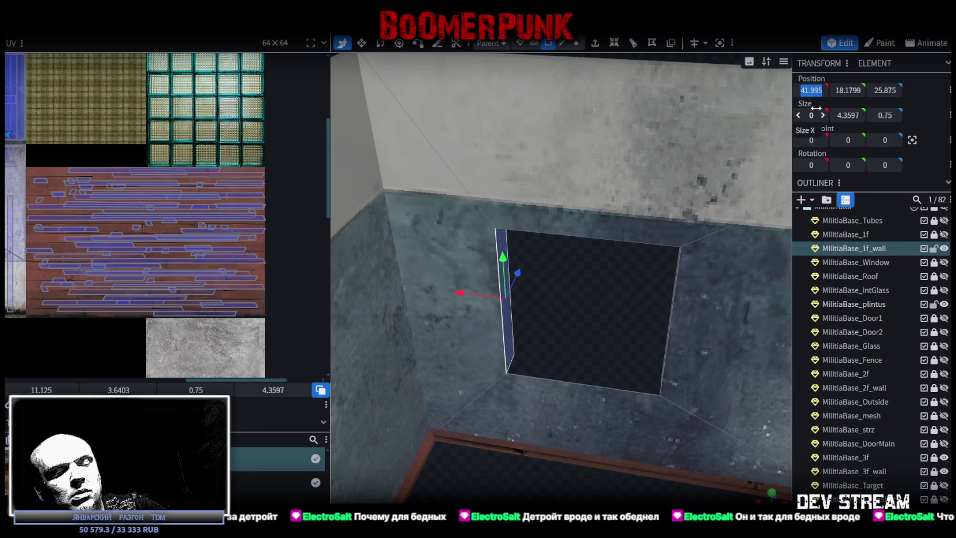
pyautogui.write('42')
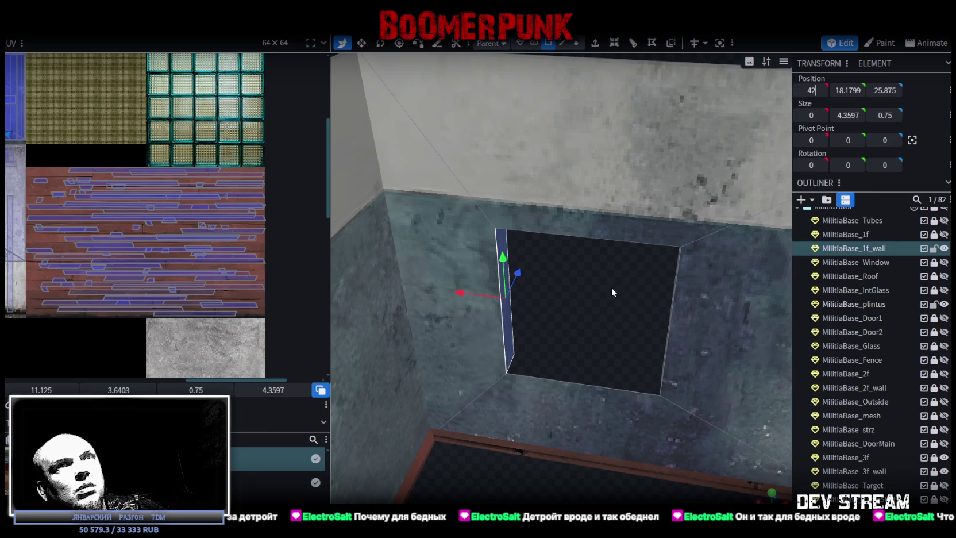
pyautogui.press('Return')
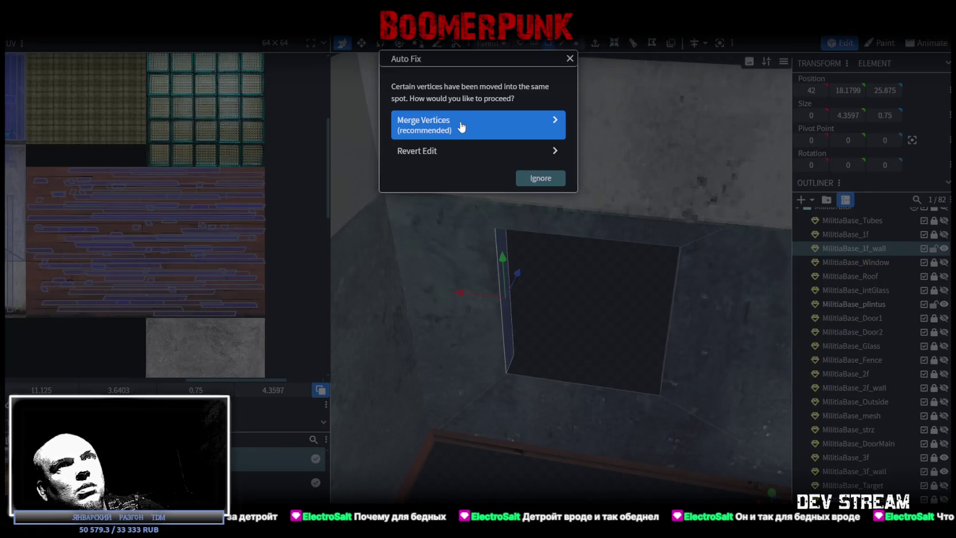
pyautogui.click(462, 126)
pyautogui.moveTo(618, 311)
pyautogui.mouseDown()
pyautogui.moveTo(603, 297)
pyautogui.moveTo(765, 342)
pyautogui.moveTo(671, 320)
pyautogui.moveTo(618, 291)
pyautogui.moveTo(421, 255)
pyautogui.moveTo(570, 288)
pyautogui.mouseUp()
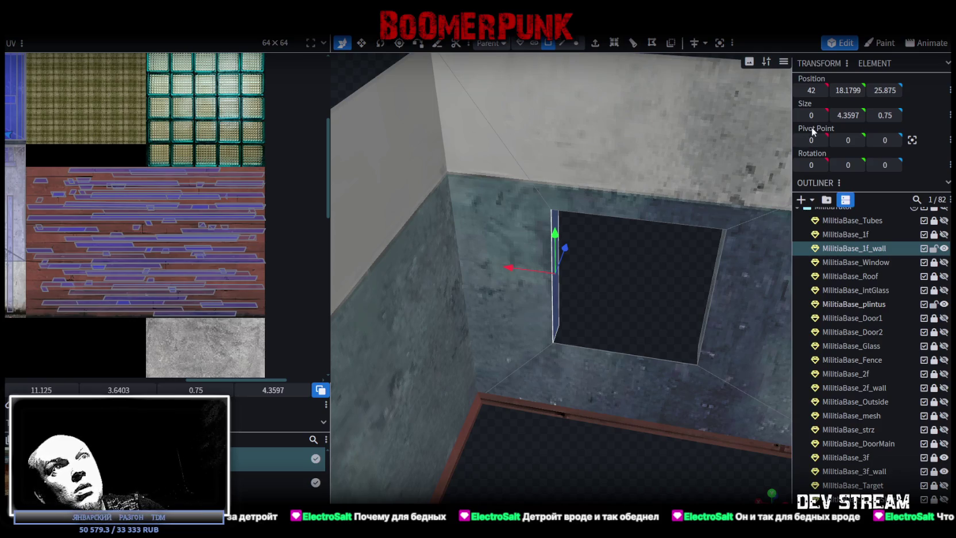
# Step: Undo, reapply X 42 with a vertex merge, and select the opening's right wall strip
pyautogui.hotkey('ctrl', 'z')
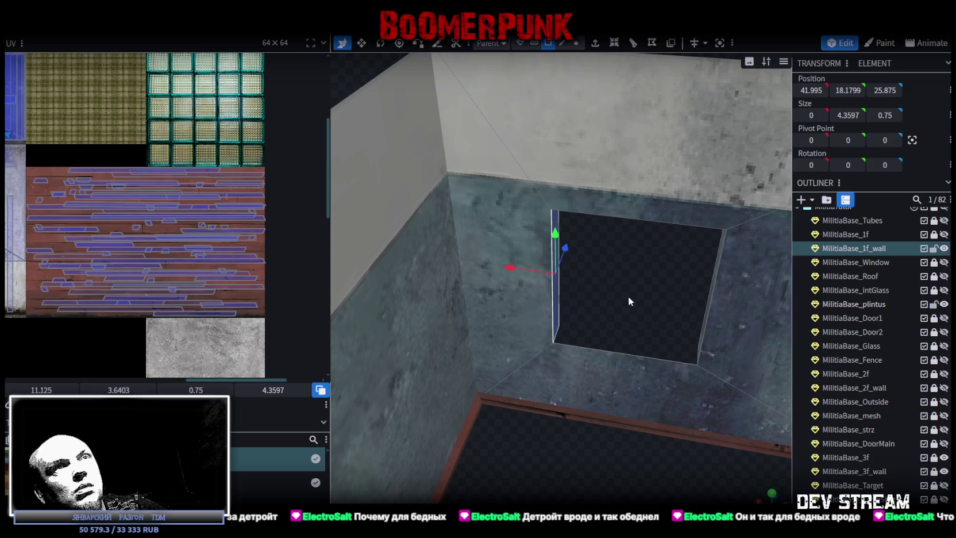
pyautogui.click(811, 90)
pyautogui.write('42')
pyautogui.press('Return')
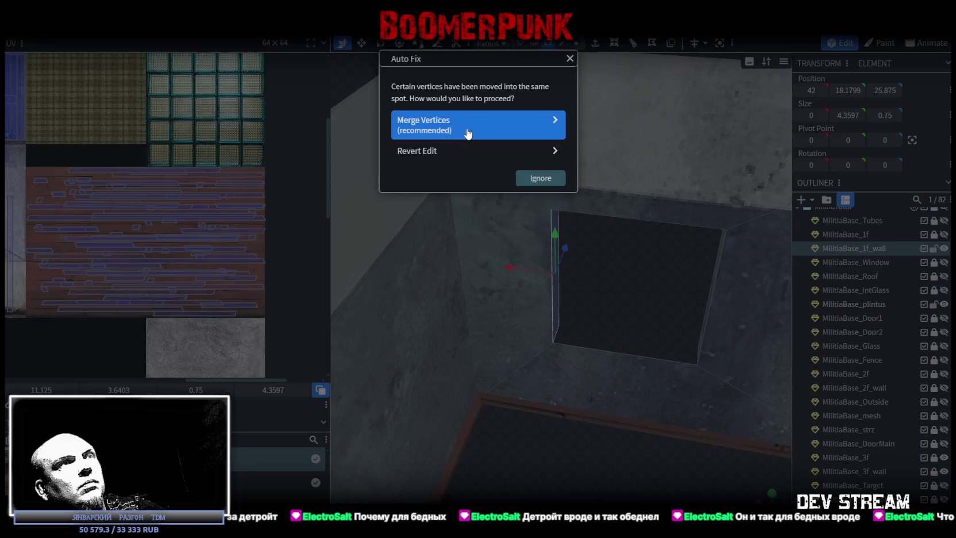
pyautogui.click(555, 121)
pyautogui.moveTo(579, 235)
pyautogui.mouseDown()
pyautogui.moveTo(747, 160)
pyautogui.moveTo(732, 273)
pyautogui.moveTo(615, 314)
pyautogui.mouseUp()
pyautogui.click(622, 314)
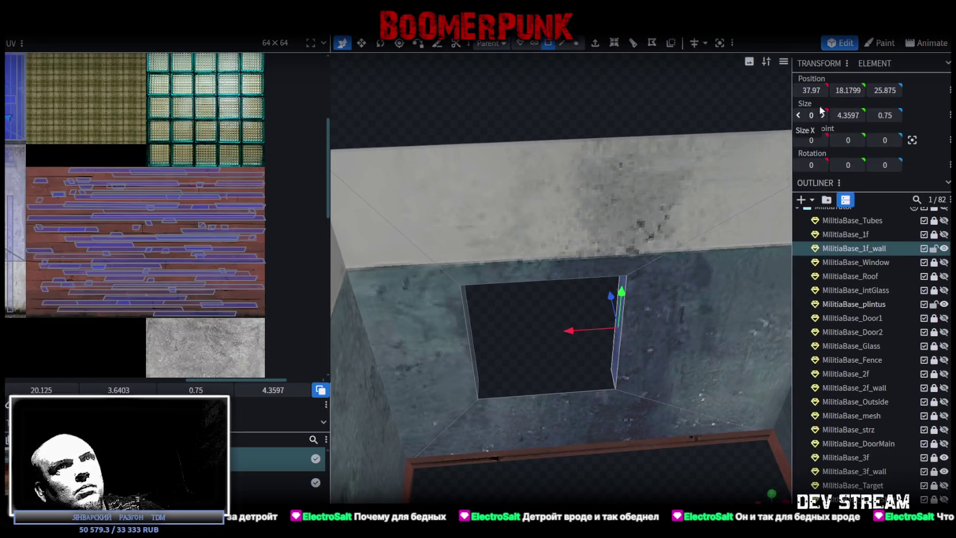
pyautogui.scroll(5, 633, 326)
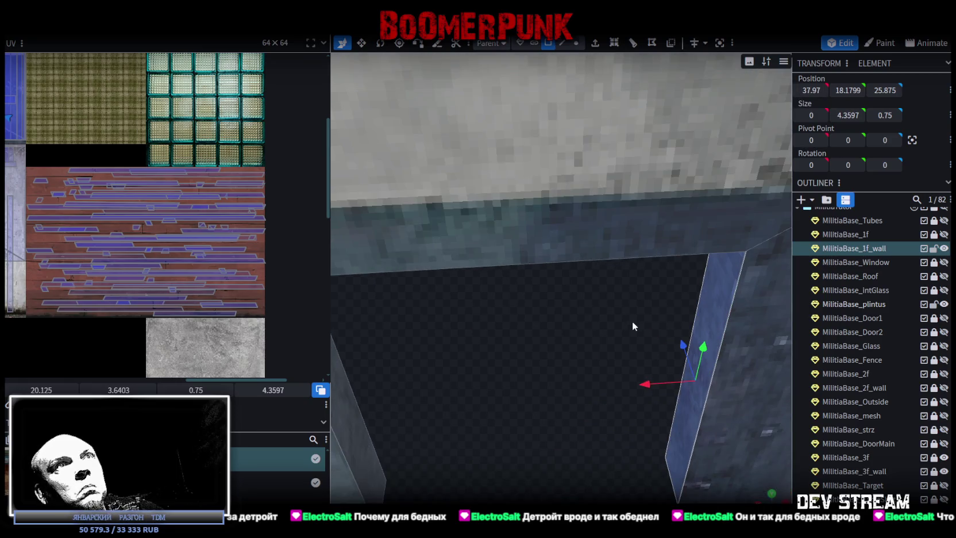
pyautogui.scroll(-2, 626, 316)
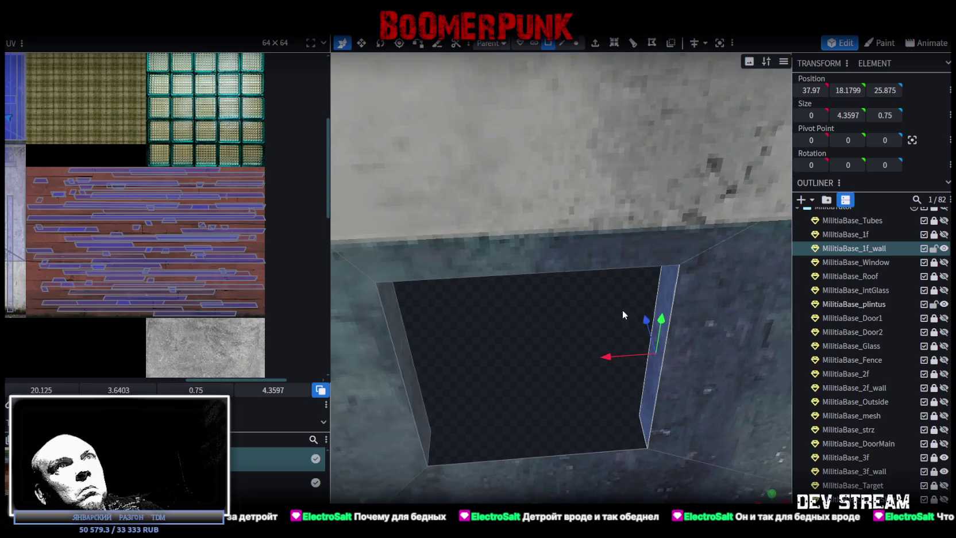
pyautogui.click(409, 356)
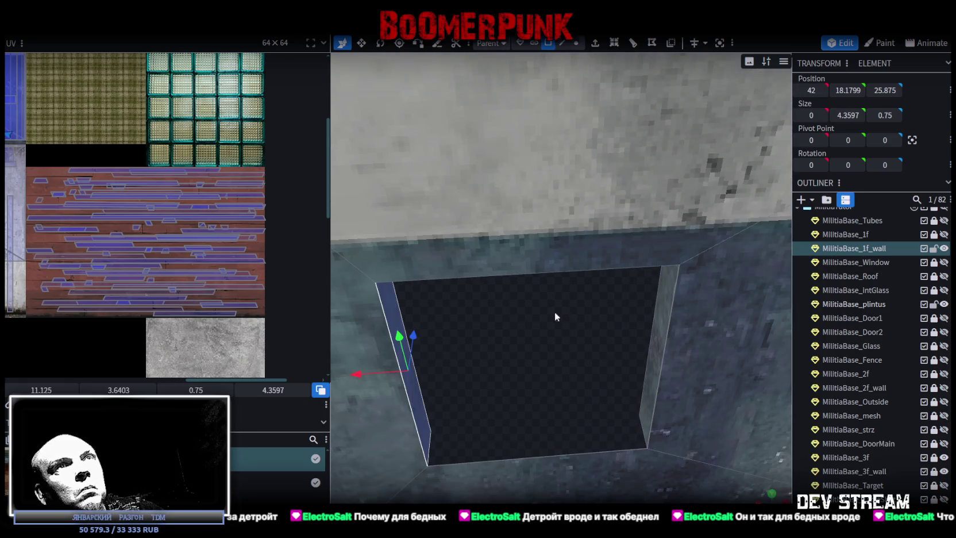
pyautogui.click(658, 333)
pyautogui.moveTo(578, 347); pyautogui.dragTo(568, 344)
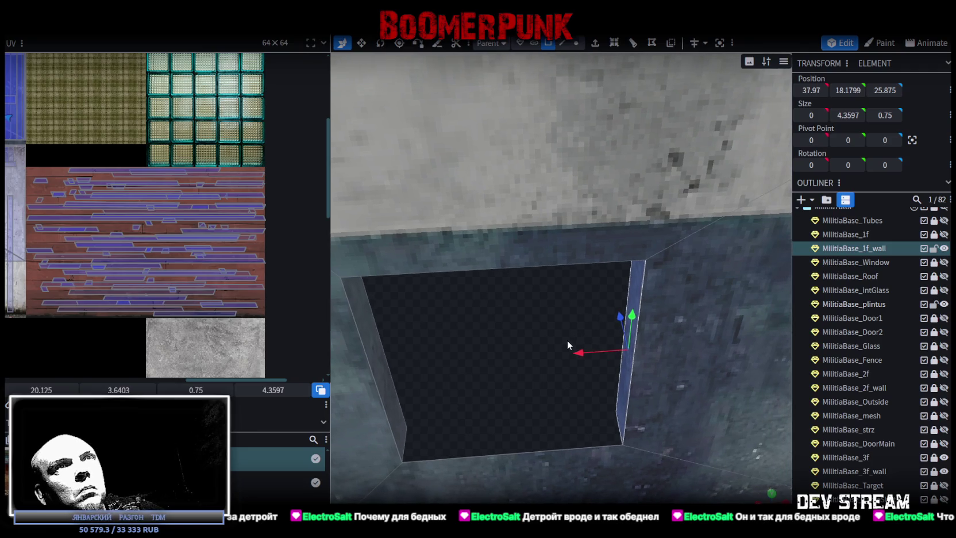
pyautogui.scroll(5, 619, 320)
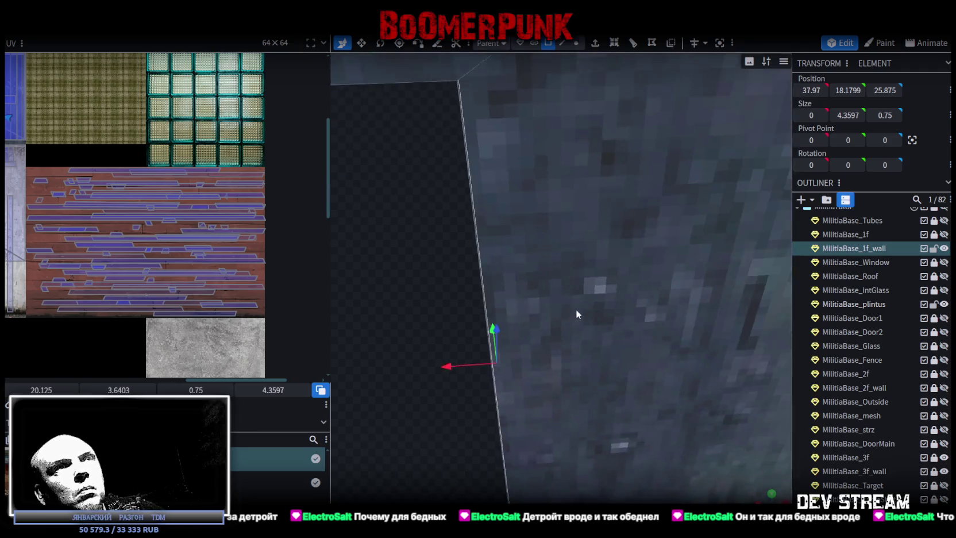
pyautogui.moveTo(584, 319); pyautogui.dragTo(593, 316)
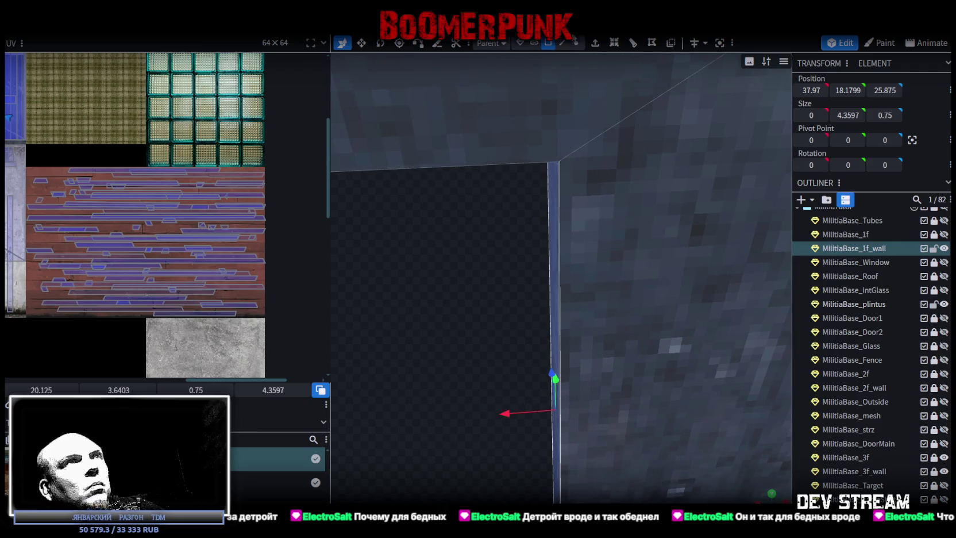
pyautogui.click(576, 43)
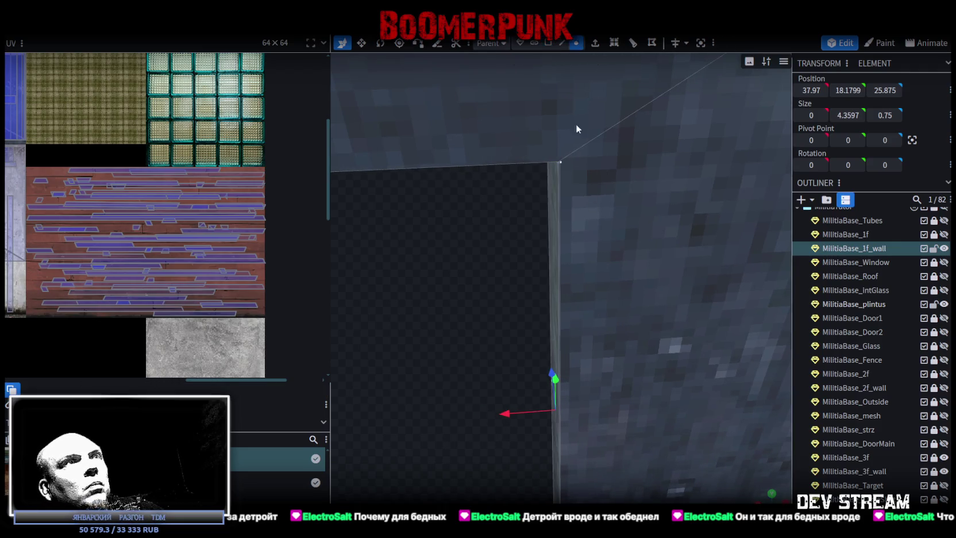
pyautogui.click(560, 163)
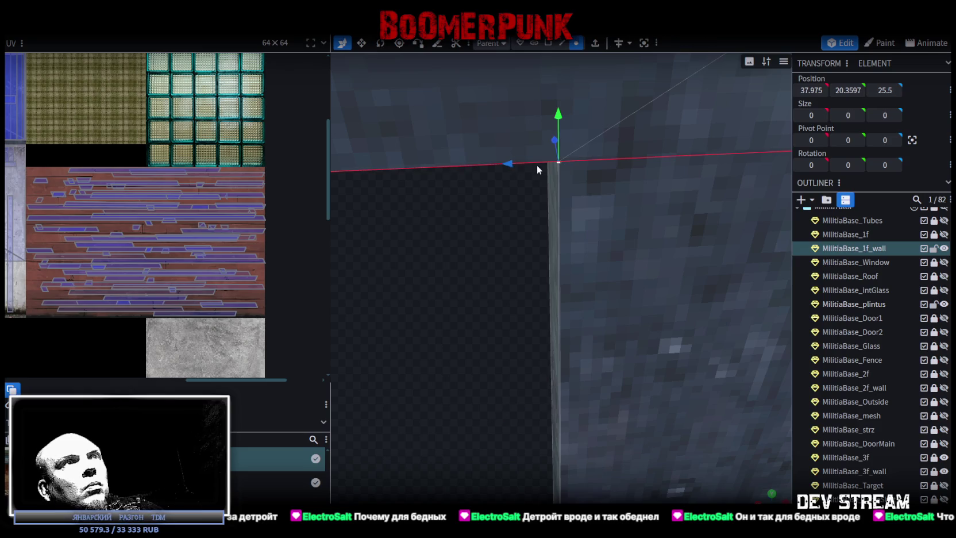
pyautogui.moveTo(415, 169)
pyautogui.mouseDown()
pyautogui.moveTo(379, 177)
pyautogui.moveTo(668, 169)
pyautogui.moveTo(527, 166)
pyautogui.moveTo(553, 167)
pyautogui.moveTo(546, 174)
pyautogui.mouseUp()
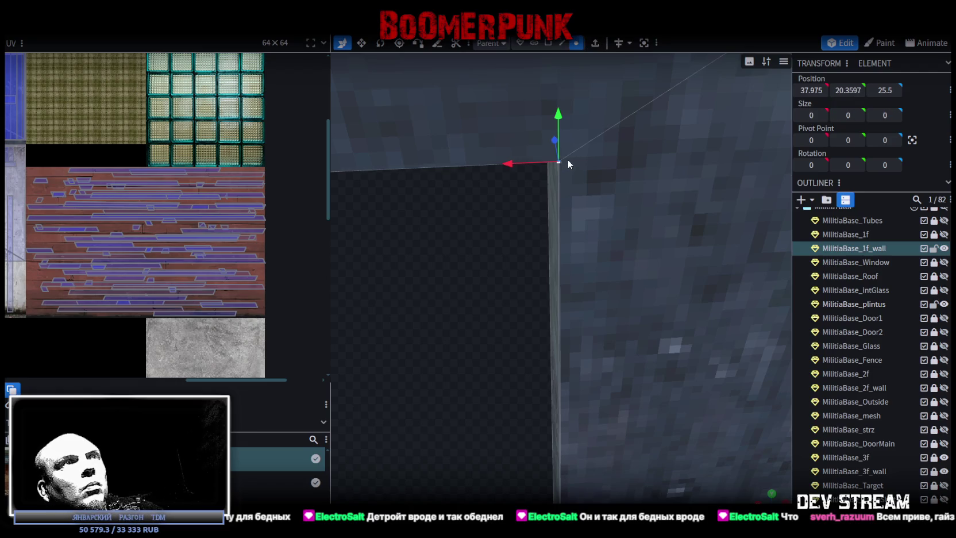
pyautogui.press('Right')
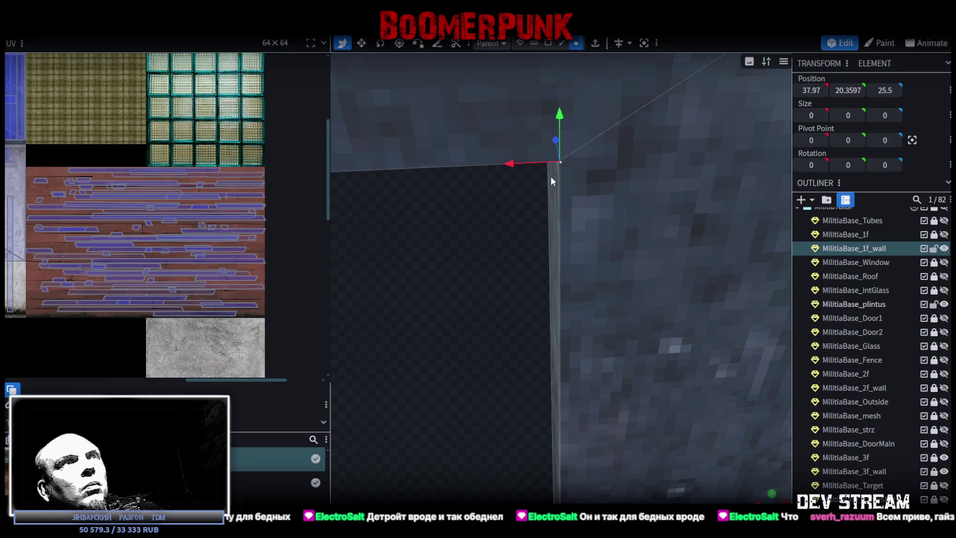
pyautogui.hotkey('ctrl', 'z')
pyautogui.moveTo(556, 167)
pyautogui.mouseDown()
pyautogui.moveTo(470, 234)
pyautogui.moveTo(521, 229)
pyautogui.mouseUp()
pyautogui.scroll(4, 521, 228)
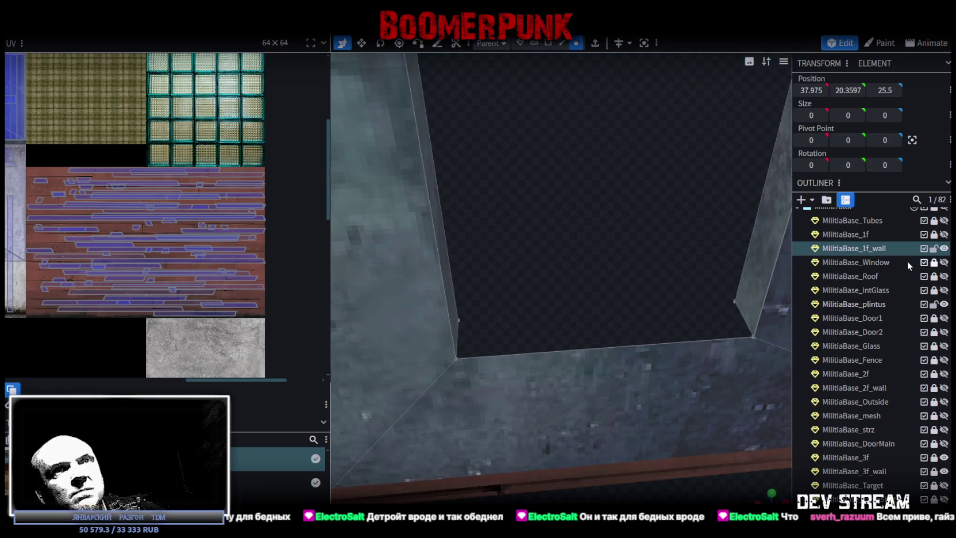
pyautogui.scroll(-3, 909, 264)
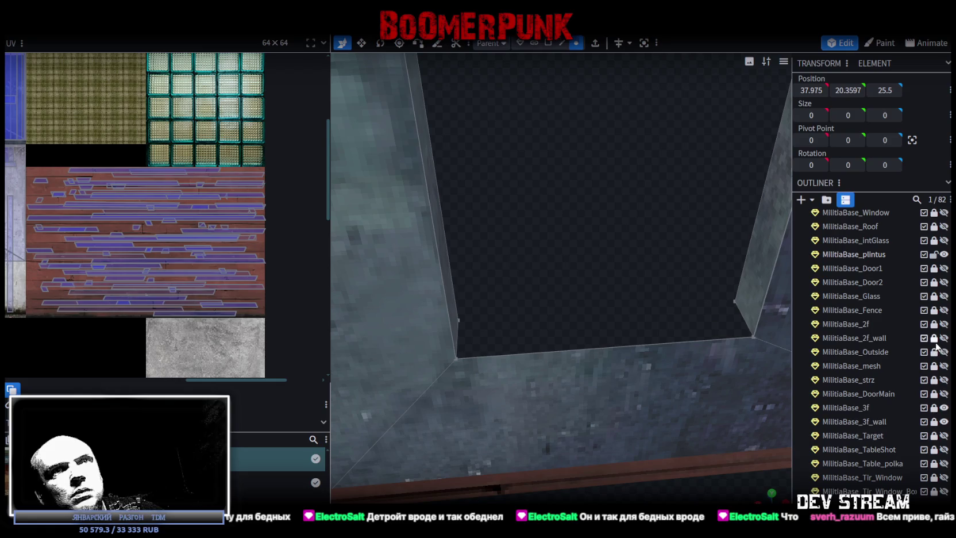
pyautogui.scroll(3, 937, 347)
# Step: Unhide and unlock MilitiaBase_Window so its frame and sill reappear in the opening
pyautogui.click(944, 262)
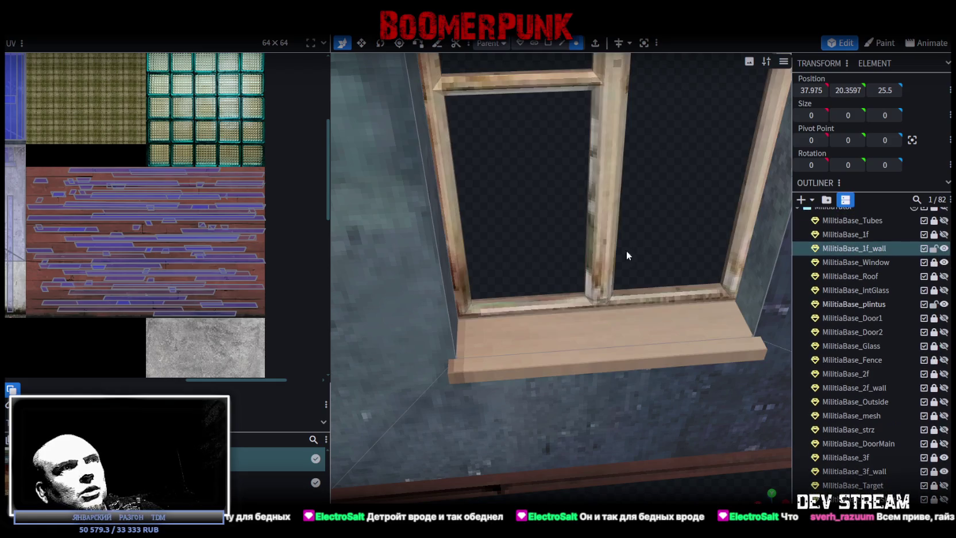
pyautogui.scroll(-3, 524, 259)
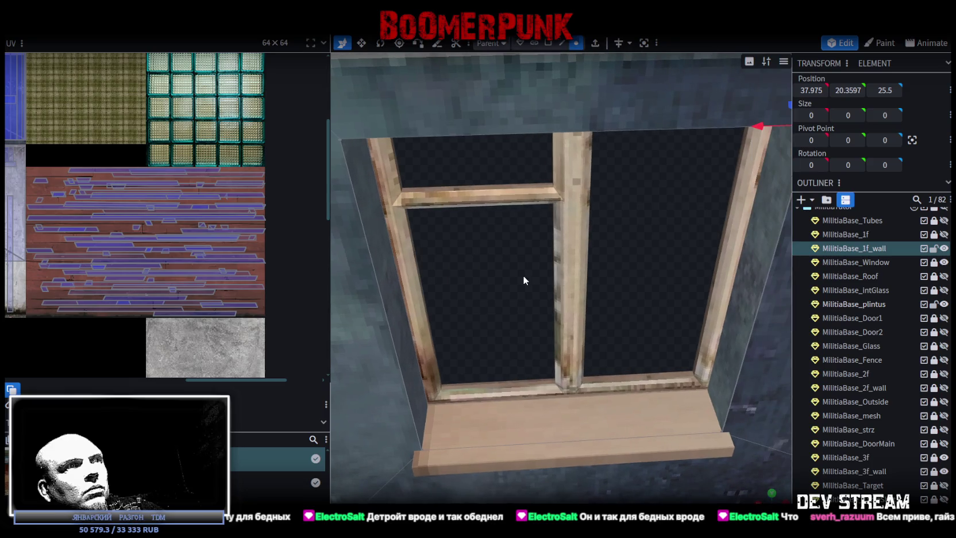
pyautogui.scroll(5, 523, 281)
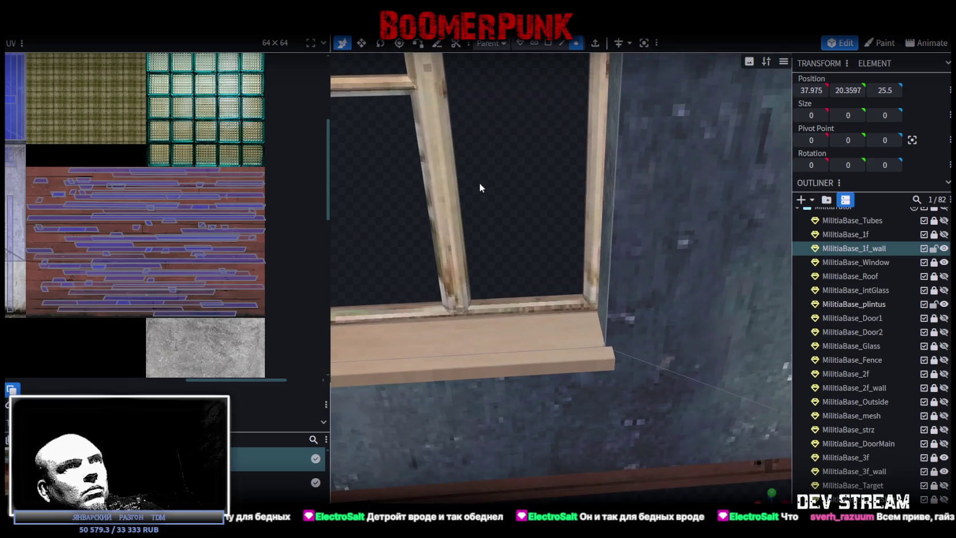
pyautogui.scroll(-4, 477, 190)
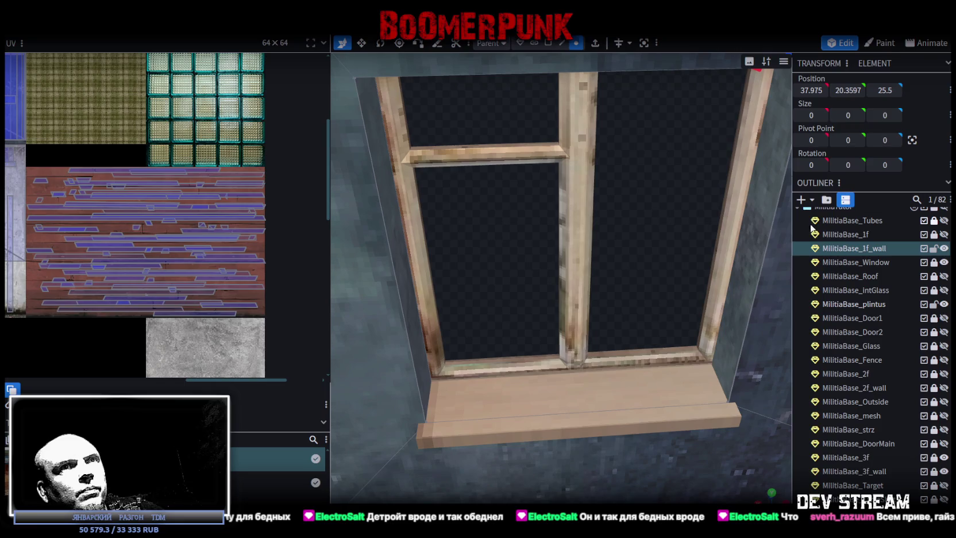
pyautogui.click(934, 262)
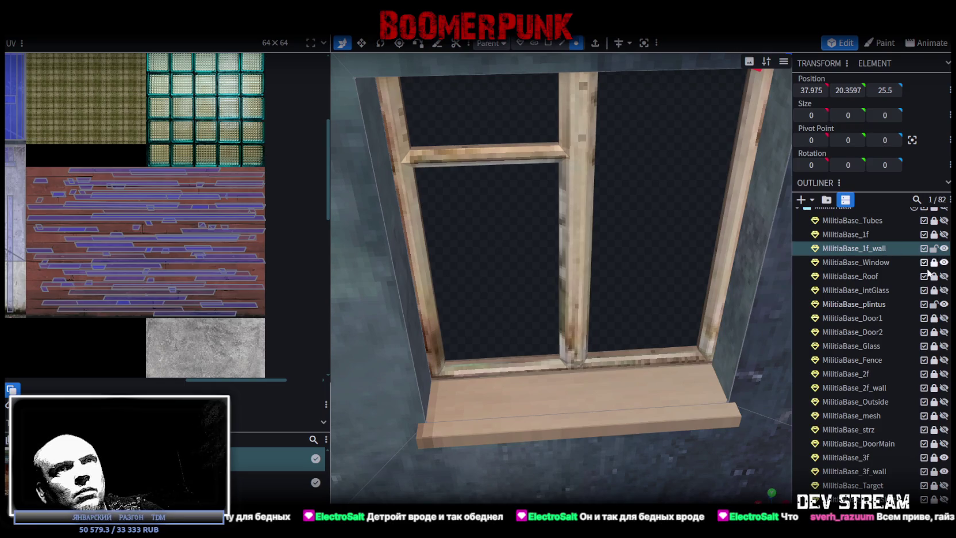
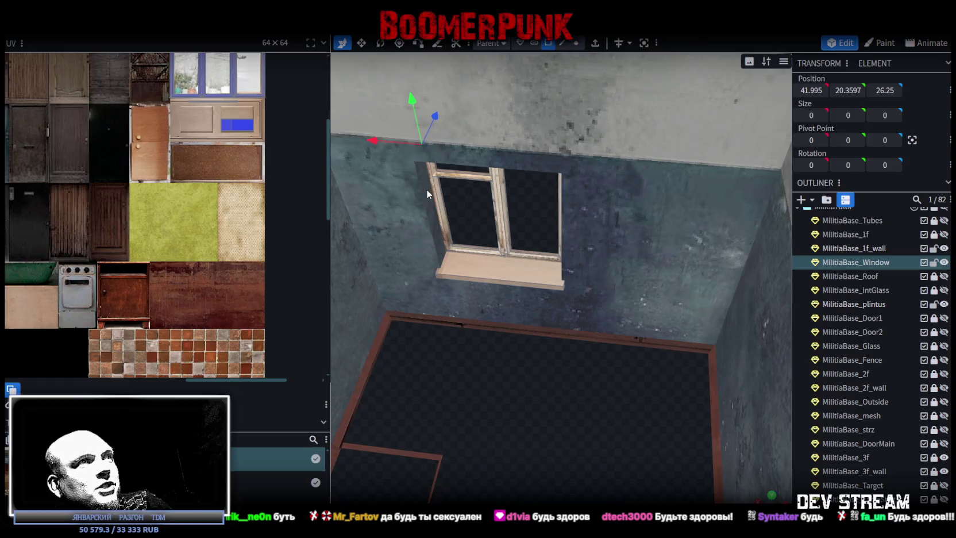
# Step: Set the window opening's side face to X position 41.995
pyautogui.click(427, 189)
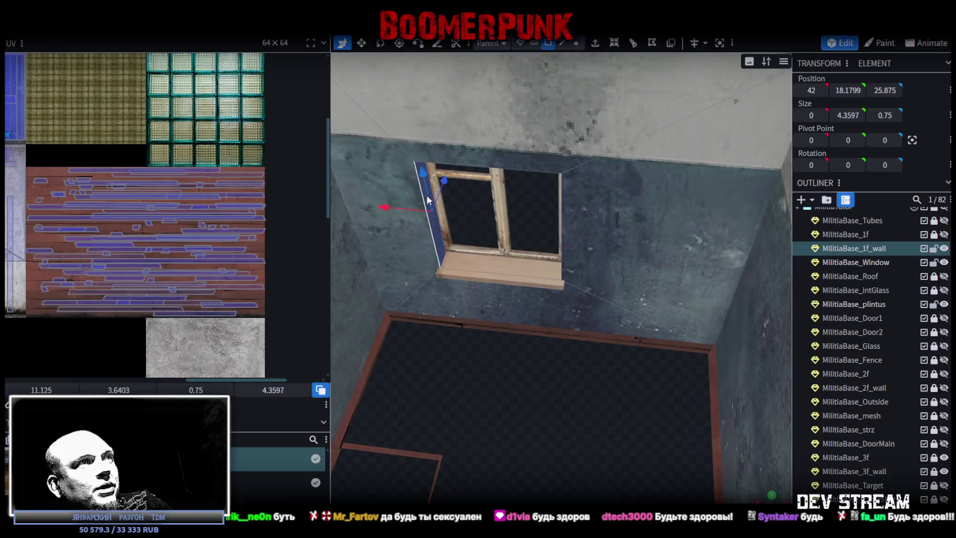
pyautogui.click(811, 90)
pyautogui.write('41.995')
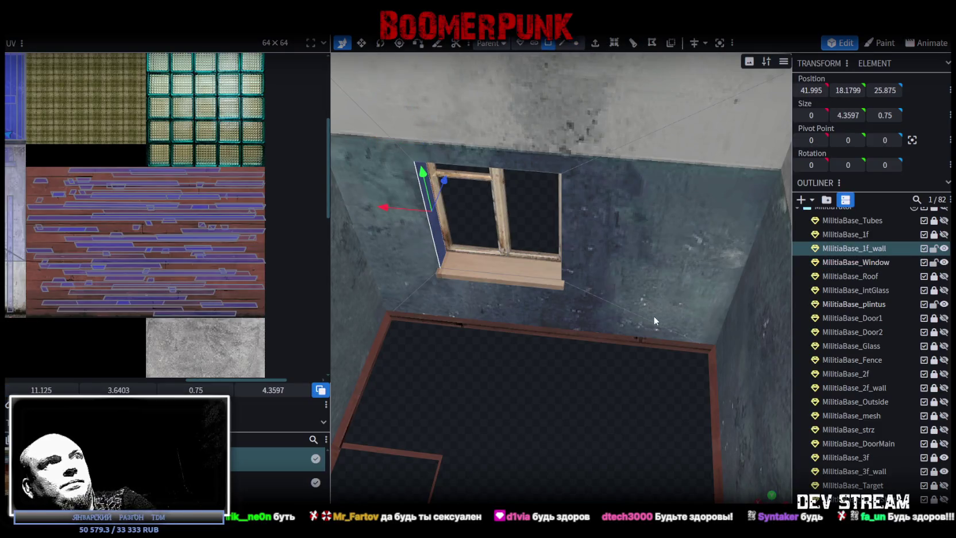
pyautogui.moveTo(592, 326)
pyautogui.mouseDown()
pyautogui.moveTo(583, 399)
pyautogui.moveTo(697, 360)
pyautogui.moveTo(678, 390)
pyautogui.mouseUp()
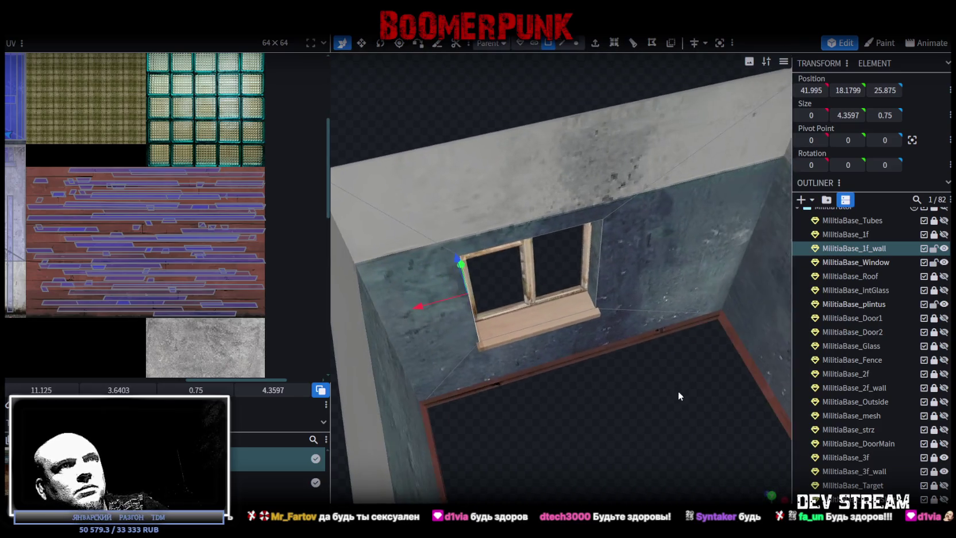
pyautogui.scroll(3, 679, 396)
# Step: Snap the right jamb edge onto the wall in Edge mode and accept Auto Fix vertex merging
pyautogui.click(644, 269)
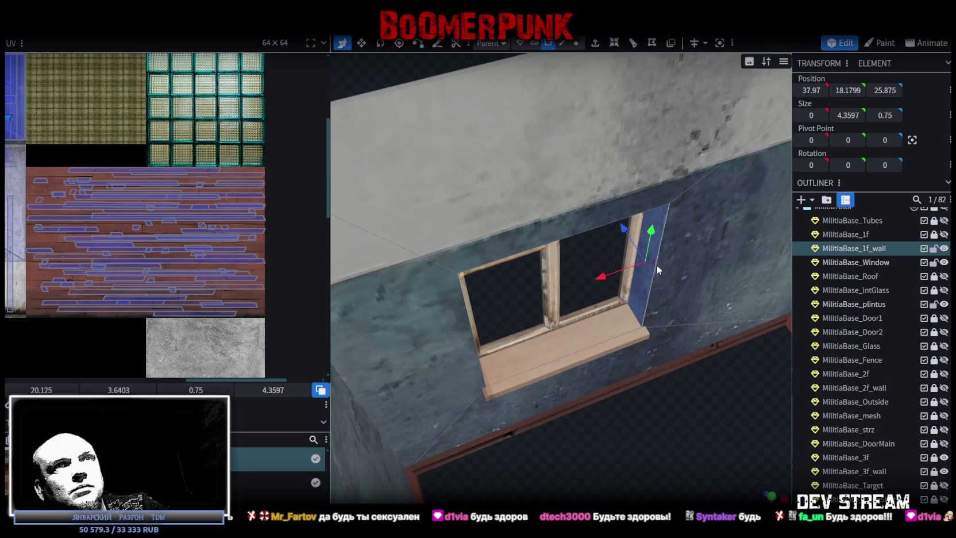
pyautogui.click(563, 42)
pyautogui.click(698, 253)
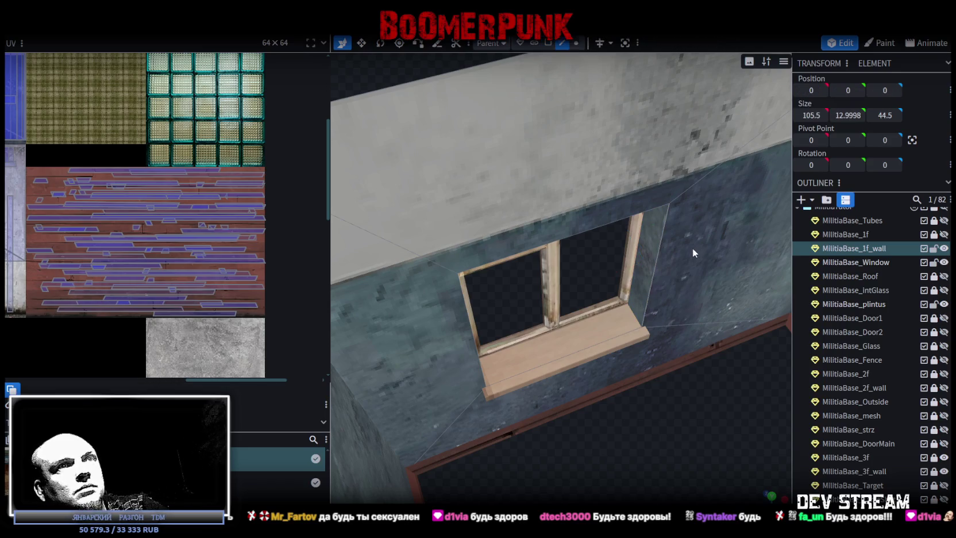
pyautogui.click(663, 259)
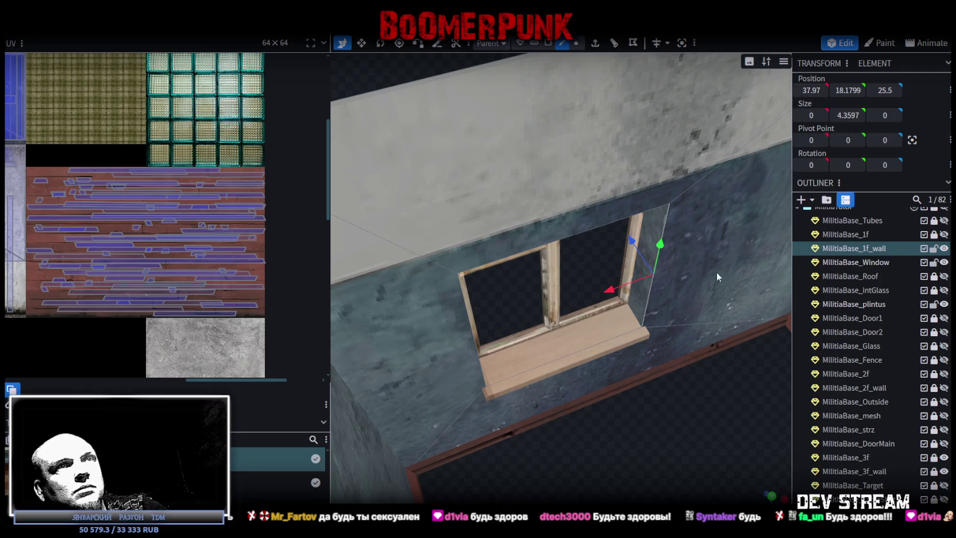
pyautogui.scroll(4, 685, 385)
pyautogui.click(640, 188)
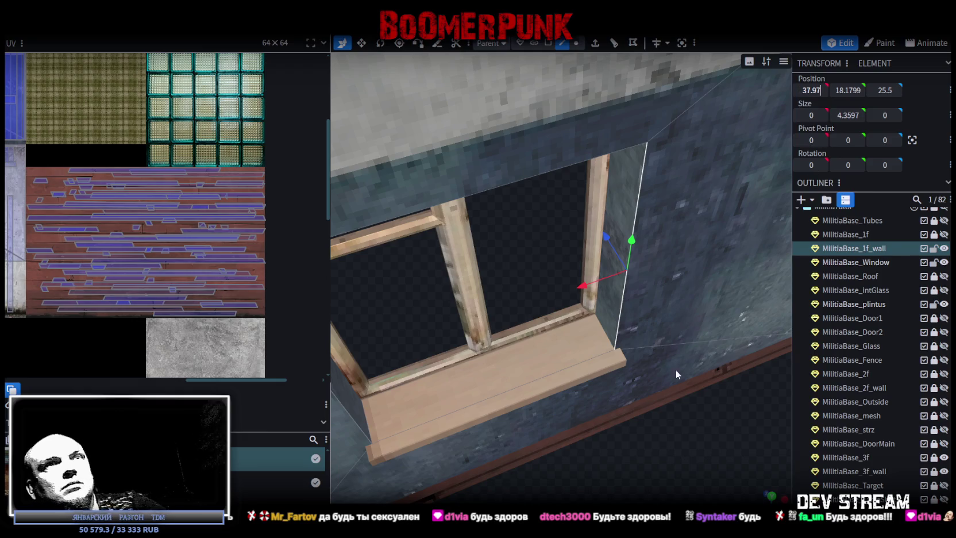
pyautogui.click(642, 416)
pyautogui.click(501, 126)
# Step: Orbit to top-down and low side views to check the merged wall edge
pyautogui.scroll(-5, 600, 425)
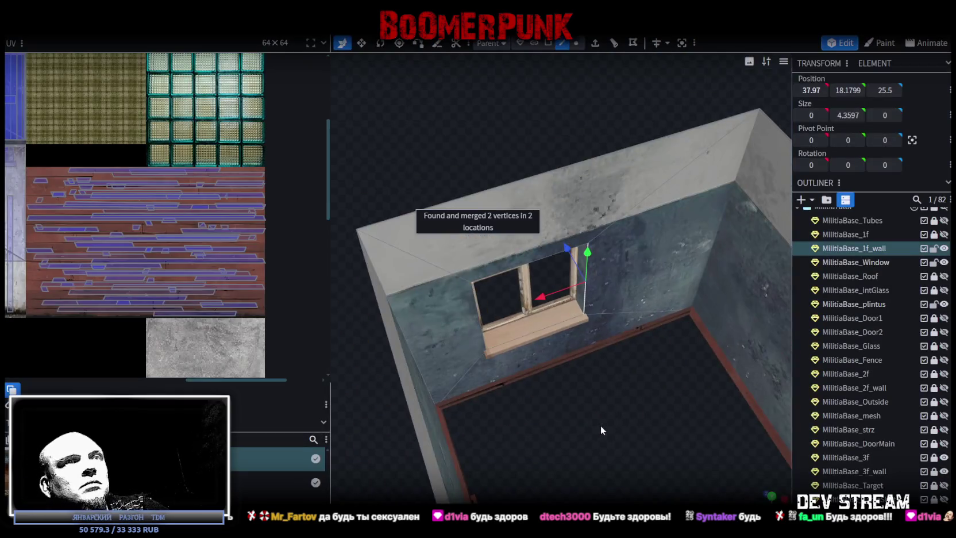
pyautogui.moveTo(540, 430)
pyautogui.mouseDown()
pyautogui.moveTo(397, 454)
pyautogui.moveTo(669, 358)
pyautogui.mouseUp()
pyautogui.scroll(3, 668, 358)
pyautogui.scroll(-2, 525, 252)
pyautogui.moveTo(498, 316)
pyautogui.mouseDown()
pyautogui.moveTo(651, 314)
pyautogui.moveTo(505, 352)
pyautogui.moveTo(593, 347)
pyautogui.moveTo(451, 349)
pyautogui.moveTo(485, 377)
pyautogui.mouseUp()
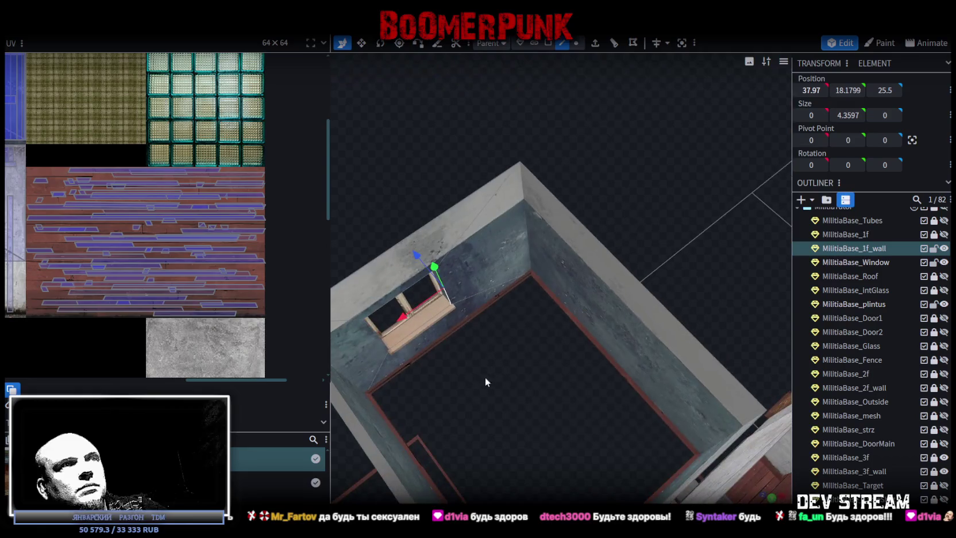
# Step: Save the model, export it as FBX overwriting Build0Tutor.fbx, and return to Unity
pyautogui.hotkey('ctrl', 's')
pyautogui.click(86, 26)
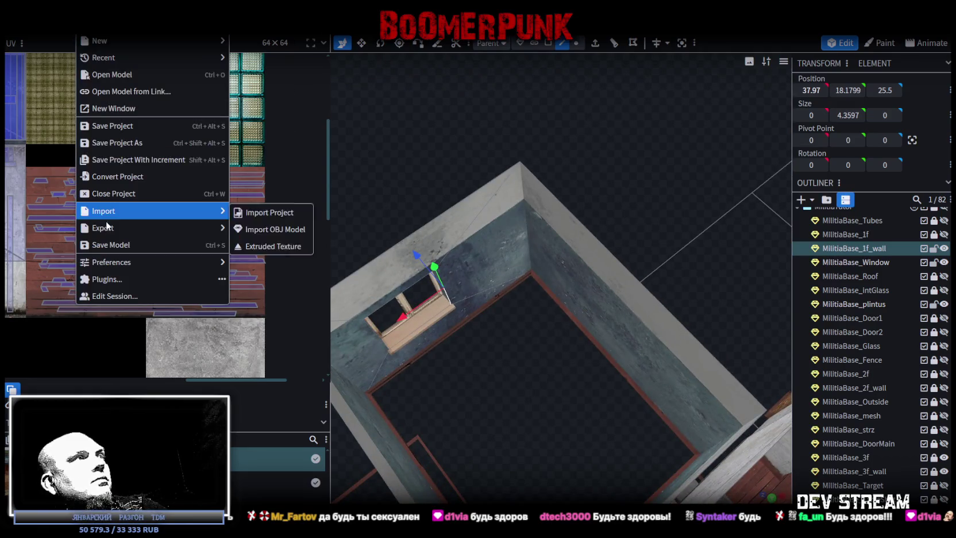
pyautogui.moveTo(170, 227)
pyautogui.click(287, 264)
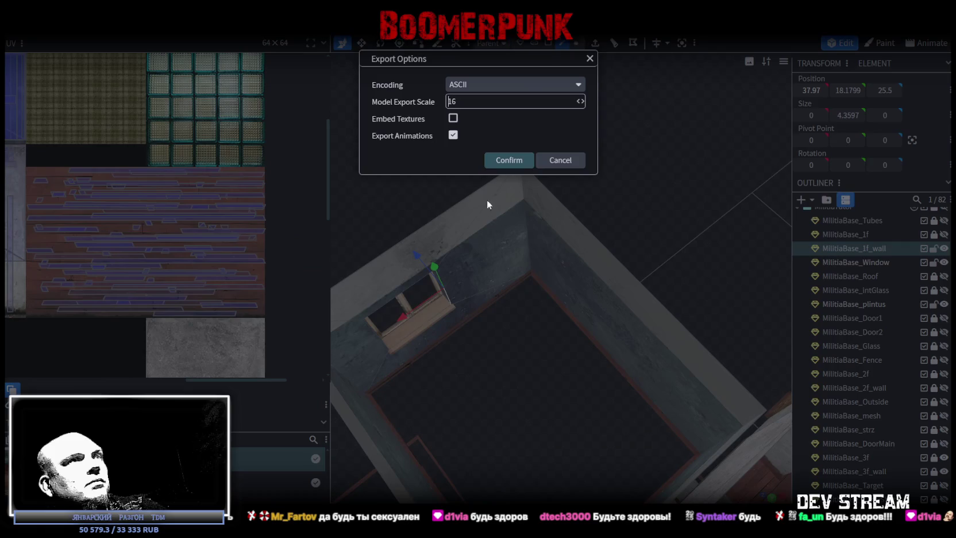
pyautogui.click(508, 160)
pyautogui.doubleClick(244, 118)
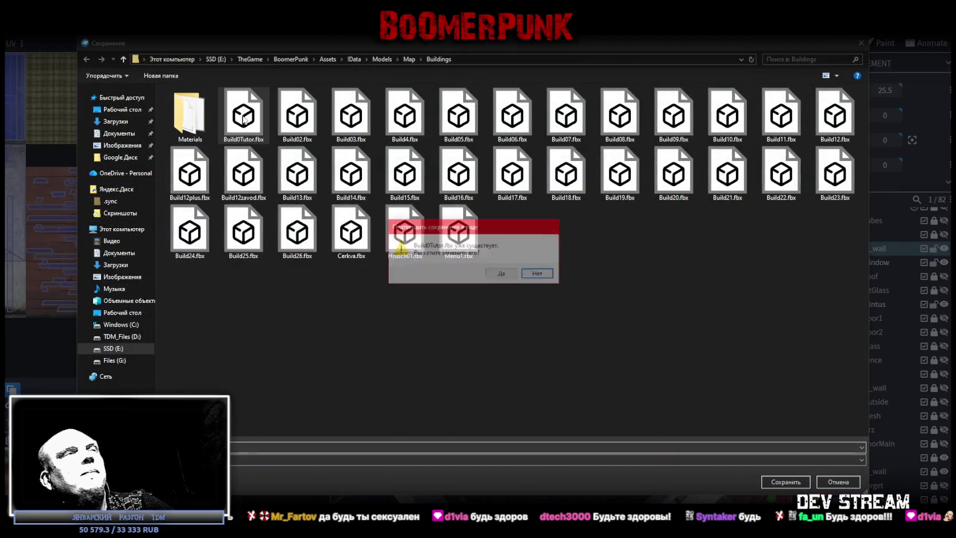
pyautogui.click(503, 275)
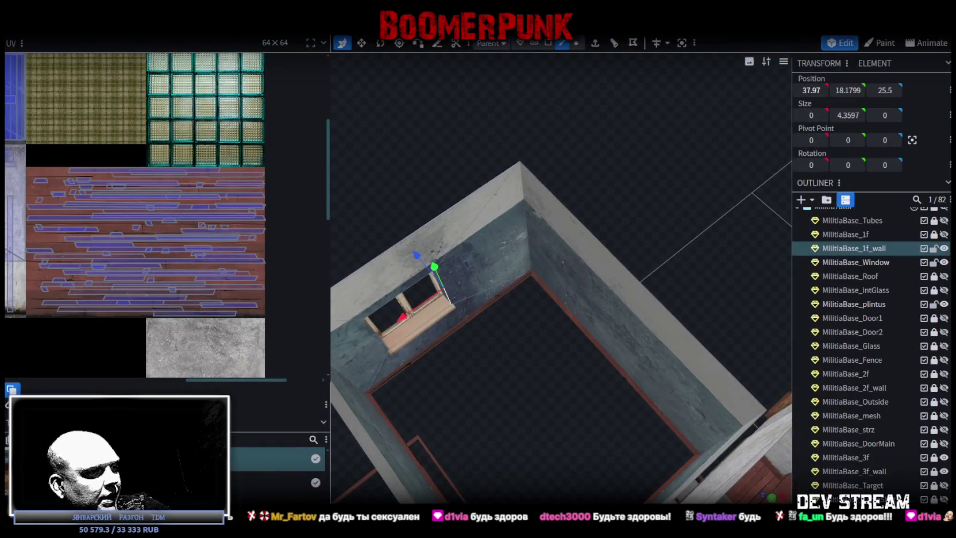
pyautogui.hotkey('alt', 'Tab')
pyautogui.moveTo(523, 251)
pyautogui.mouseDown()
pyautogui.moveTo(463, 239)
pyautogui.moveTo(428, 326)
pyautogui.moveTo(463, 296)
pyautogui.moveTo(490, 299)
pyautogui.mouseUp()
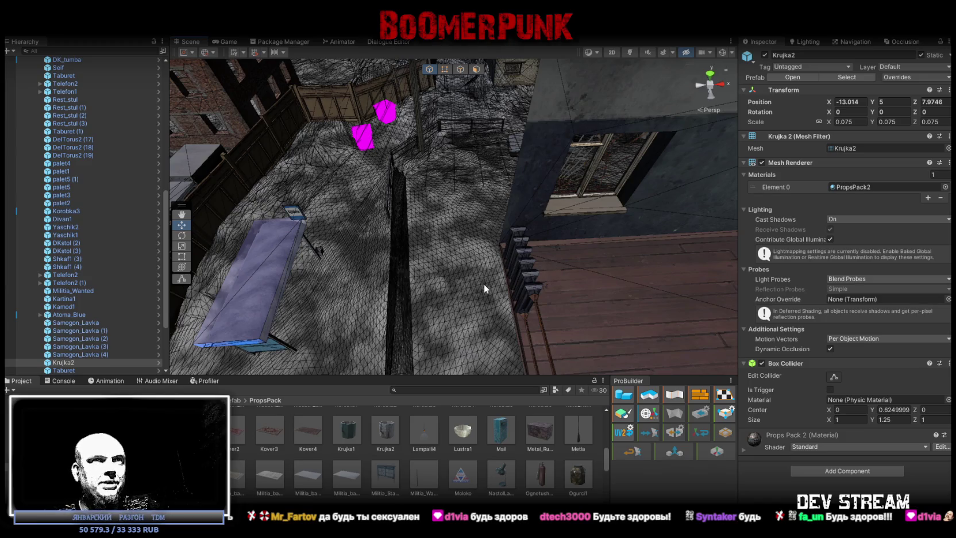
pyautogui.moveTo(484, 284)
pyautogui.mouseDown()
pyautogui.moveTo(488, 265)
pyautogui.moveTo(505, 282)
pyautogui.moveTo(418, 271)
pyautogui.moveTo(440, 272)
pyautogui.mouseUp()
pyautogui.click(491, 259)
pyautogui.moveTo(491, 259)
pyautogui.mouseDown()
pyautogui.moveTo(465, 224)
pyautogui.moveTo(478, 198)
pyautogui.moveTo(440, 155)
pyautogui.moveTo(618, 164)
pyautogui.moveTo(603, 184)
pyautogui.moveTo(608, 241)
pyautogui.moveTo(619, 188)
pyautogui.moveTo(519, 216)
pyautogui.moveTo(543, 224)
pyautogui.moveTo(518, 207)
pyautogui.moveTo(505, 218)
pyautogui.mouseUp()
# Step: Nudge radiator DelTorus2 (12) along the wall, then frame DelTorus2 (11)
pyautogui.click(520, 216)
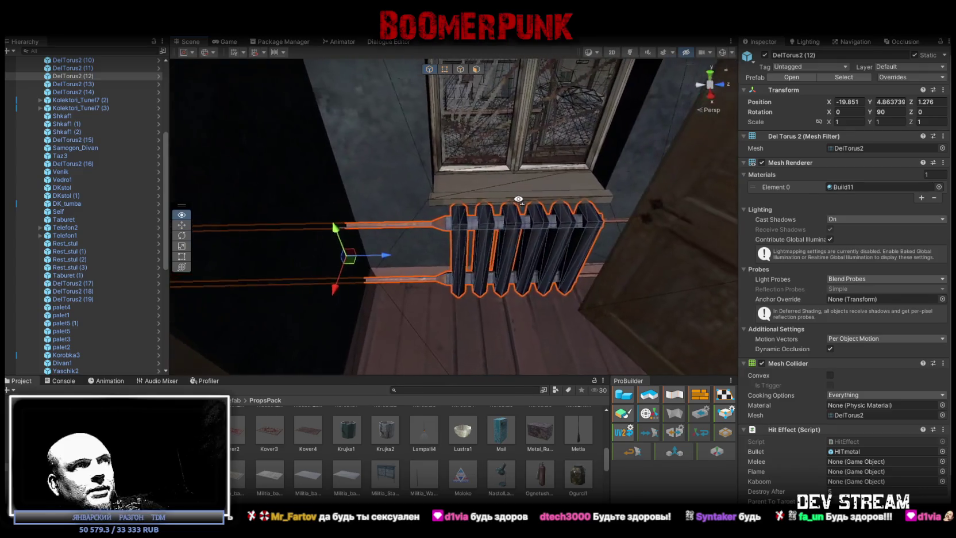
pyautogui.moveTo(379, 256); pyautogui.dragTo(382, 259)
pyautogui.click(400, 259)
pyautogui.press('f')
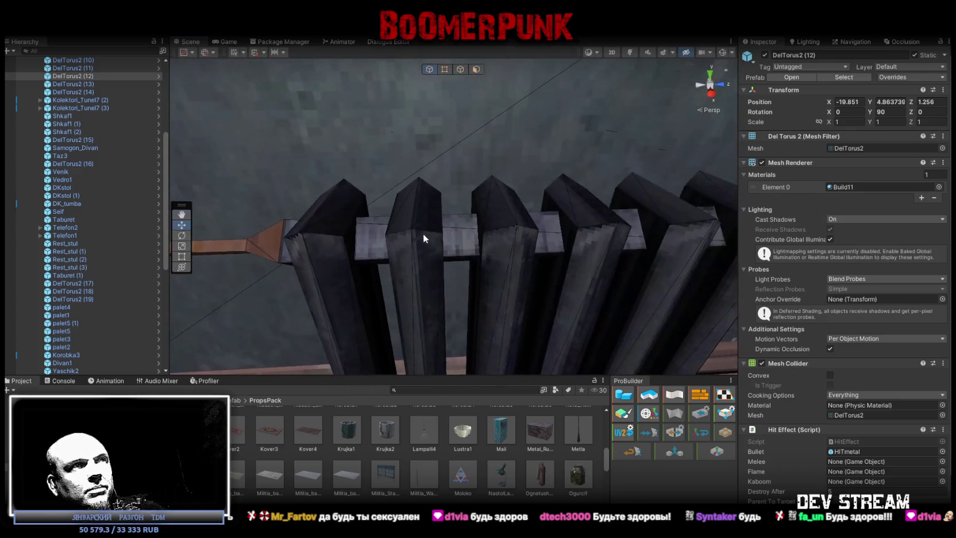
pyautogui.scroll(-5, 456, 240)
pyautogui.moveTo(448, 230)
pyautogui.mouseDown()
pyautogui.moveTo(429, 217)
pyautogui.moveTo(437, 201)
pyautogui.moveTo(420, 205)
pyautogui.moveTo(443, 203)
pyautogui.mouseUp()
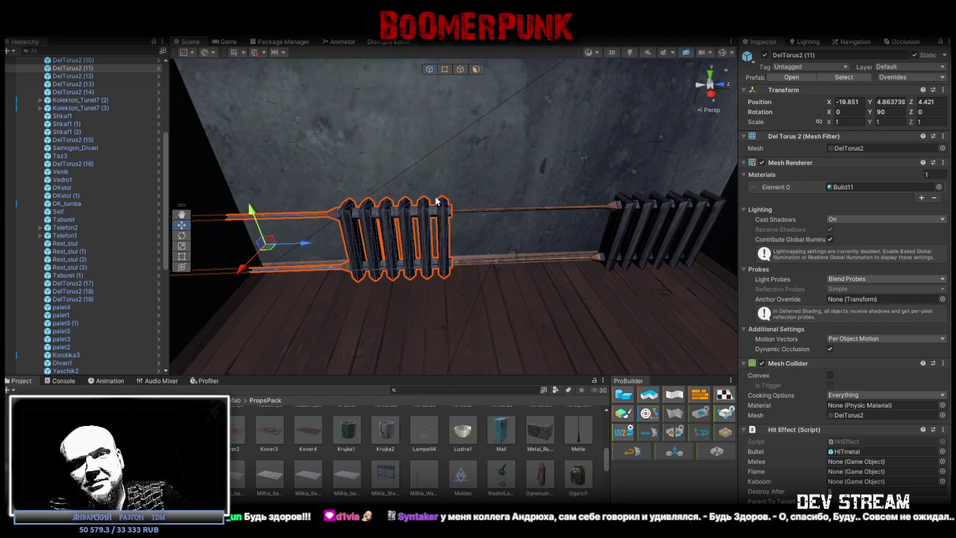
# Step: Look down the corridor and select its ceiling lamp
pyautogui.moveTo(488, 218)
pyautogui.mouseDown()
pyautogui.moveTo(610, 196)
pyautogui.moveTo(623, 203)
pyautogui.moveTo(572, 197)
pyautogui.moveTo(570, 223)
pyautogui.moveTo(584, 196)
pyautogui.moveTo(551, 198)
pyautogui.moveTo(432, 160)
pyautogui.moveTo(516, 179)
pyautogui.moveTo(450, 216)
pyautogui.moveTo(553, 219)
pyautogui.moveTo(485, 179)
pyautogui.moveTo(253, 209)
pyautogui.moveTo(257, 199)
pyautogui.mouseUp()
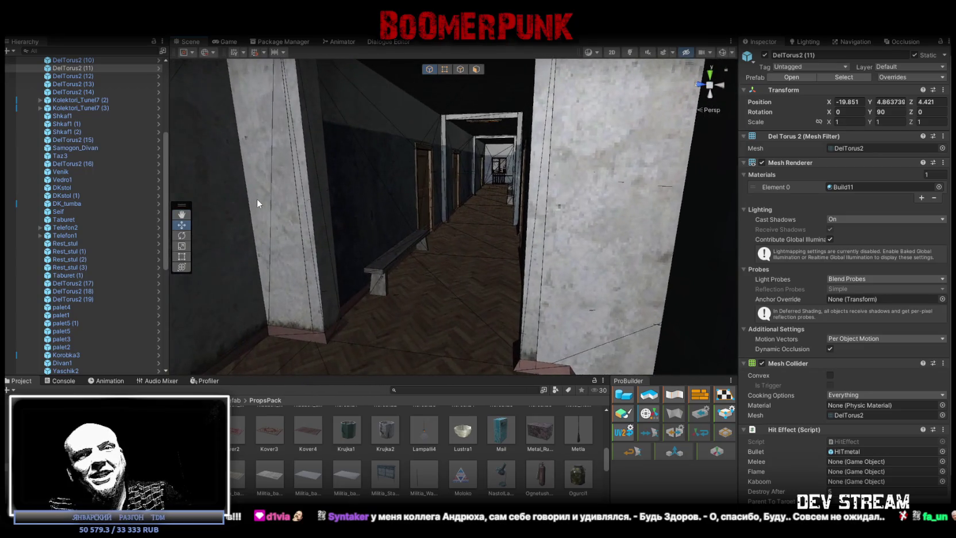
pyautogui.moveTo(361, 267)
pyautogui.mouseDown()
pyautogui.moveTo(493, 248)
pyautogui.moveTo(505, 189)
pyautogui.moveTo(504, 201)
pyautogui.mouseUp()
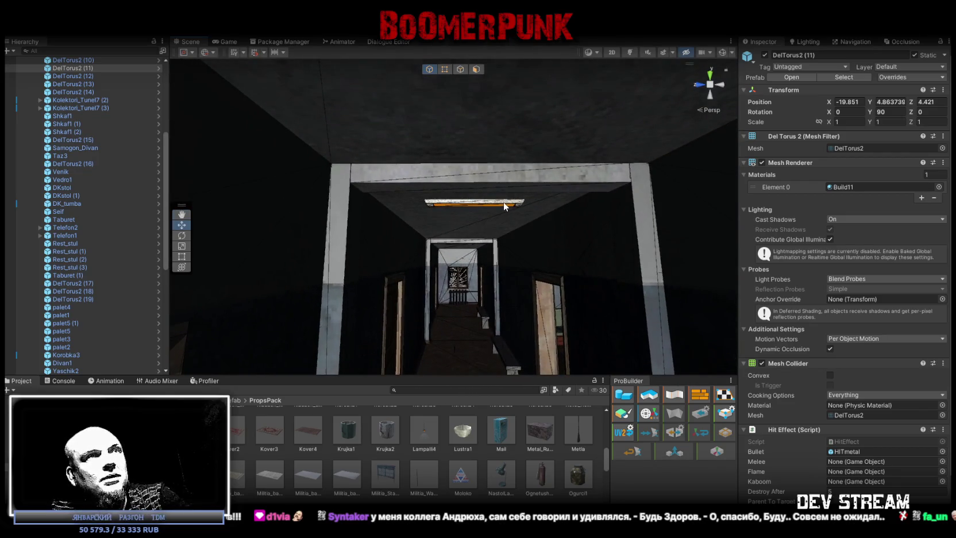
pyautogui.click(504, 201)
pyautogui.scroll(-5, 518, 205)
pyautogui.scroll(2, 145, 187)
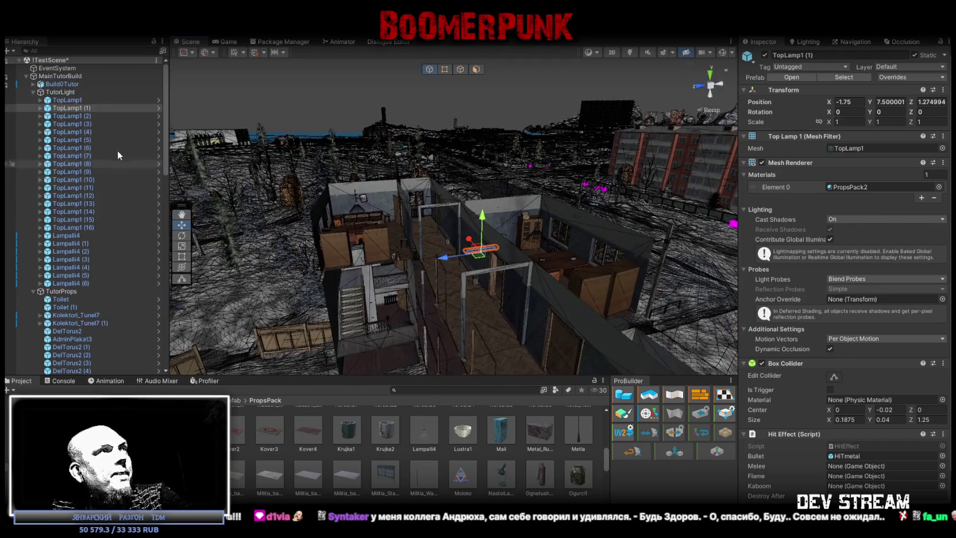
# Step: Rotate TopLamp1 through TopLamp1 (3) to -90° on Y and shift them along the ceiling
pyautogui.click(68, 100)
pyautogui.keyDown('shift'); pyautogui.click(83, 123); pyautogui.keyUp('shift')
pyautogui.press('f')
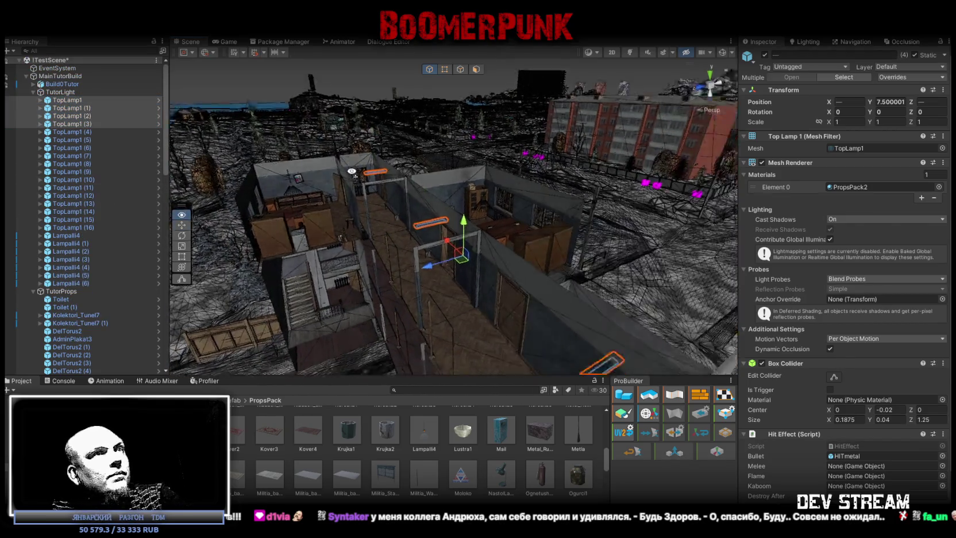
pyautogui.moveTo(507, 220)
pyautogui.mouseDown()
pyautogui.moveTo(454, 211)
pyautogui.moveTo(458, 225)
pyautogui.mouseUp()
pyautogui.press('e')
pyautogui.moveTo(524, 215)
pyautogui.mouseDown()
pyautogui.moveTo(582, 237)
pyautogui.moveTo(648, 222)
pyautogui.moveTo(629, 234)
pyautogui.moveTo(379, 224)
pyautogui.mouseUp()
pyautogui.press('w')
pyautogui.moveTo(561, 212)
pyautogui.mouseDown()
pyautogui.moveTo(567, 216)
pyautogui.moveTo(531, 219)
pyautogui.moveTo(531, 187)
pyautogui.mouseUp()
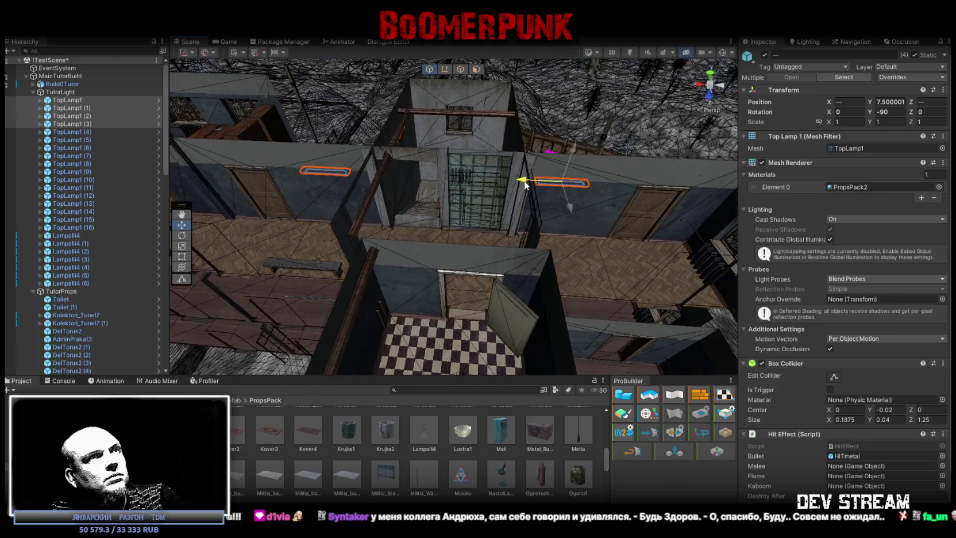
pyautogui.moveTo(495, 220)
pyautogui.mouseDown()
pyautogui.moveTo(457, 218)
pyautogui.moveTo(465, 220)
pyautogui.moveTo(459, 233)
pyautogui.moveTo(483, 230)
pyautogui.mouseUp()
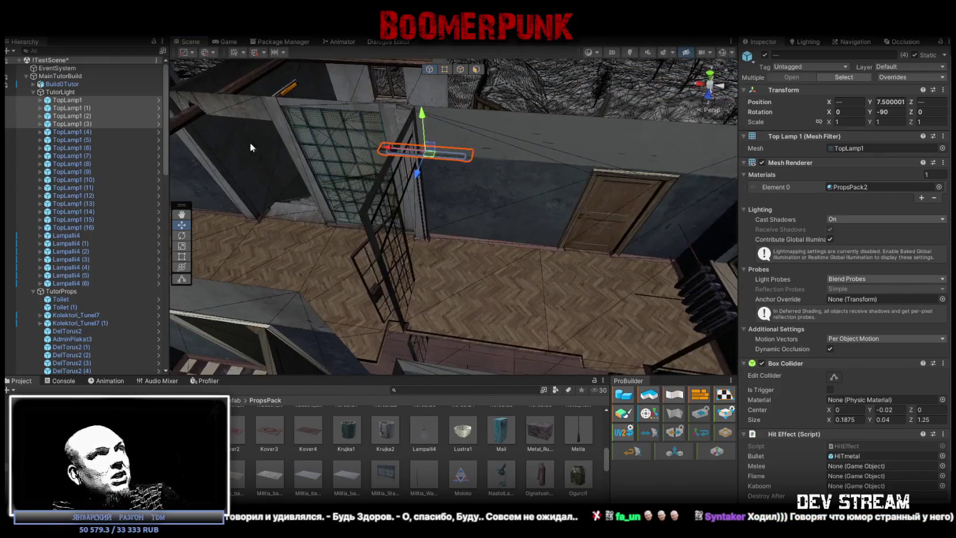
pyautogui.click(70, 123)
pyautogui.moveTo(390, 149)
pyautogui.mouseDown()
pyautogui.moveTo(454, 151)
pyautogui.moveTo(436, 125)
pyautogui.moveTo(418, 250)
pyautogui.moveTo(460, 293)
pyautogui.mouseUp()
# Step: Turn lamps TopLamp1 (5) through (8) to -90 degrees around Y
pyautogui.click(70, 131)
pyautogui.keyDown('shift'); pyautogui.click(88, 155); pyautogui.keyUp('shift')
pyautogui.moveTo(345, 172)
pyautogui.mouseDown()
pyautogui.moveTo(366, 147)
pyautogui.moveTo(396, 143)
pyautogui.mouseUp()
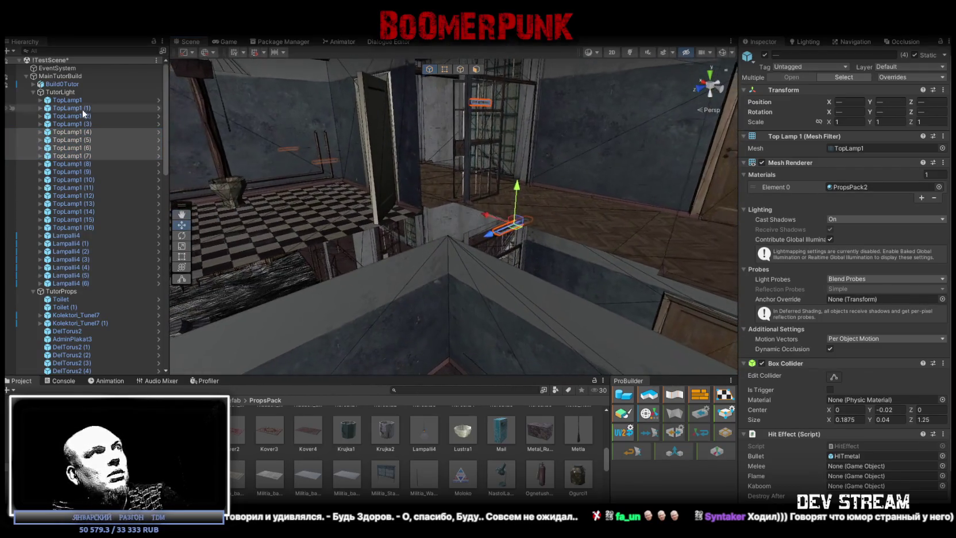
pyautogui.keyDown('ctrl'); pyautogui.click(86, 132); pyautogui.keyUp('ctrl')
pyautogui.keyDown('ctrl'); pyautogui.click(86, 164); pyautogui.keyUp('ctrl')
pyautogui.moveTo(402, 196)
pyautogui.mouseDown()
pyautogui.moveTo(443, 187)
pyautogui.moveTo(476, 234)
pyautogui.moveTo(405, 226)
pyautogui.mouseUp()
pyautogui.press('r')
pyautogui.press('f')
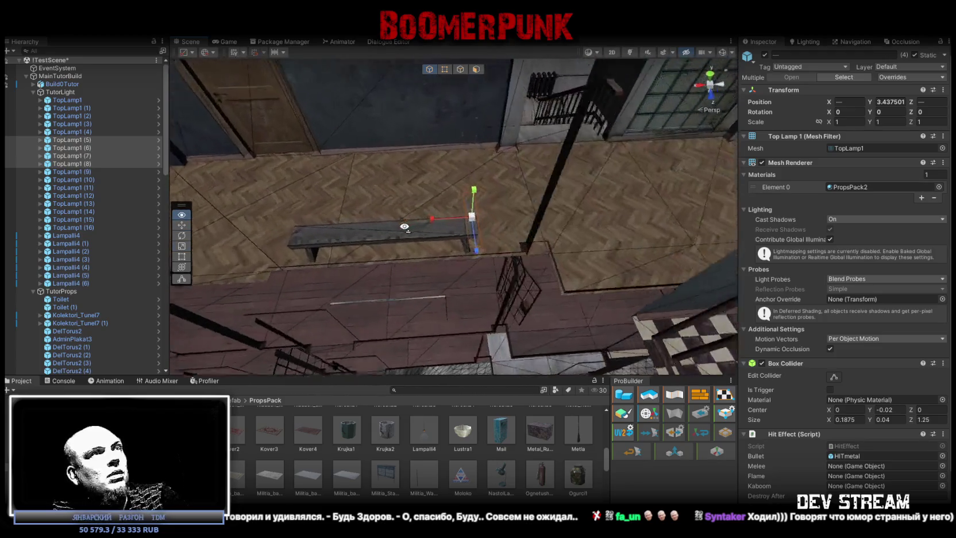
pyautogui.press('e')
pyautogui.moveTo(463, 251)
pyautogui.mouseDown()
pyautogui.moveTo(609, 226)
pyautogui.moveTo(539, 173)
pyautogui.moveTo(530, 133)
pyautogui.moveTo(582, 188)
pyautogui.mouseUp()
pyautogui.press('w')
# Step: Slide TopLamp1 (7) along X to fit its ceiling
pyautogui.moveTo(514, 206)
pyautogui.mouseDown()
pyautogui.moveTo(519, 269)
pyautogui.moveTo(482, 254)
pyautogui.moveTo(414, 129)
pyautogui.mouseUp()
pyautogui.click(413, 126)
pyautogui.moveTo(438, 176)
pyautogui.mouseDown()
pyautogui.moveTo(362, 230)
pyautogui.moveTo(396, 225)
pyautogui.moveTo(463, 368)
pyautogui.mouseUp()
pyautogui.doubleClick(86, 163)
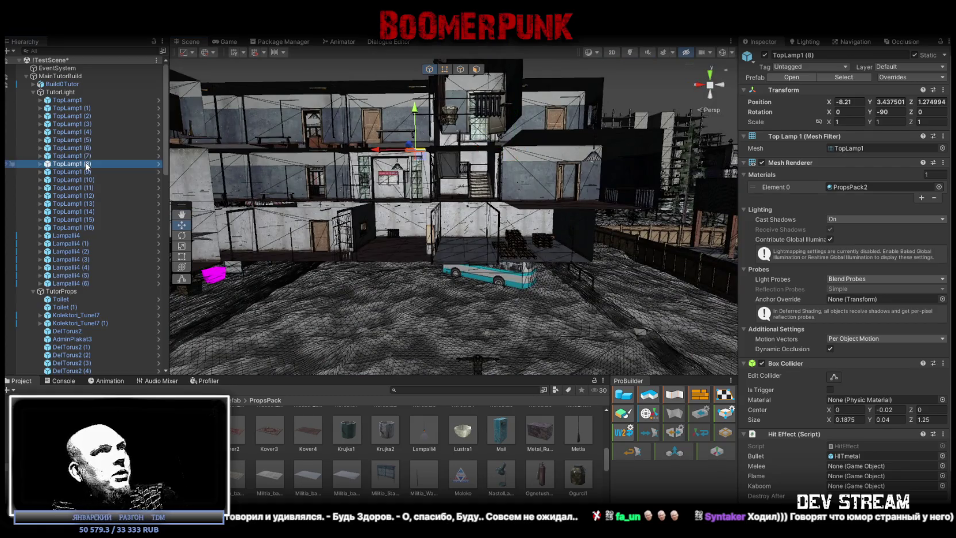
# Step: Select lamps TopLamp1 (9) and TopLamp1 (10) together, viewing them from the corridor
pyautogui.click(71, 172)
pyautogui.click(73, 179)
pyautogui.scroll(-10, 314, 228)
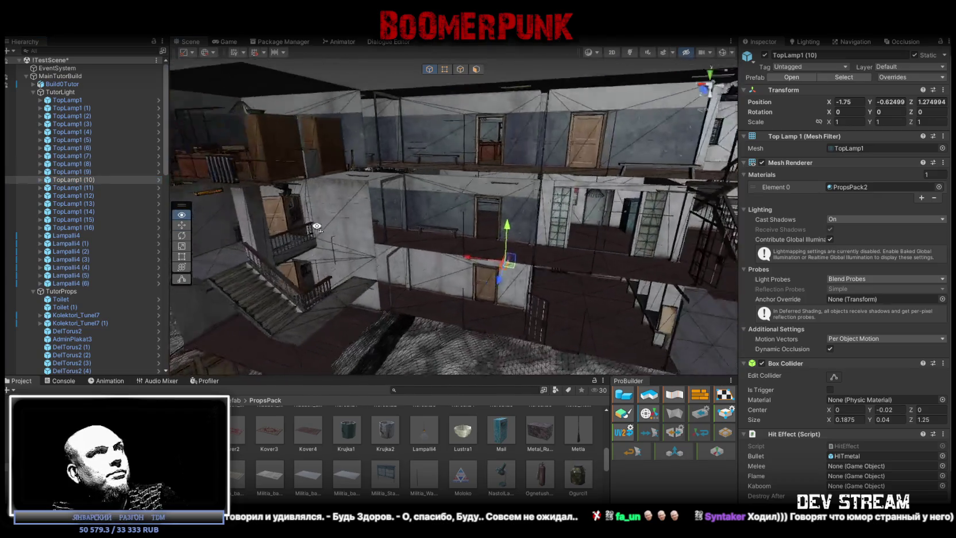
pyautogui.click(84, 172)
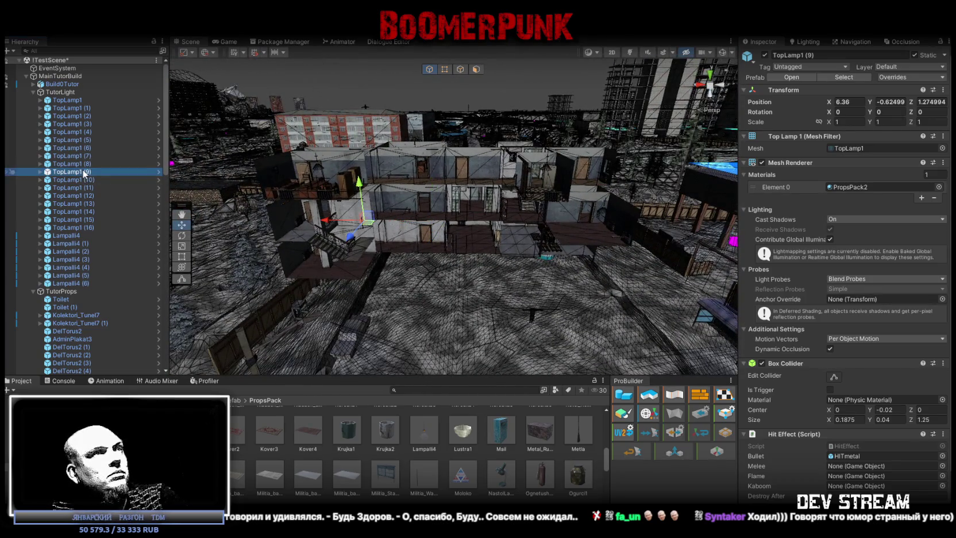
pyautogui.press('f')
pyautogui.moveTo(374, 214)
pyautogui.mouseDown()
pyautogui.moveTo(607, 109)
pyautogui.moveTo(547, 137)
pyautogui.moveTo(368, 170)
pyautogui.moveTo(445, 185)
pyautogui.moveTo(556, 185)
pyautogui.moveTo(328, 157)
pyautogui.moveTo(381, 283)
pyautogui.moveTo(339, 351)
pyautogui.mouseUp()
pyautogui.keyDown('shift'); pyautogui.click(547, 137); pyautogui.keyUp('shift')
pyautogui.press('e')
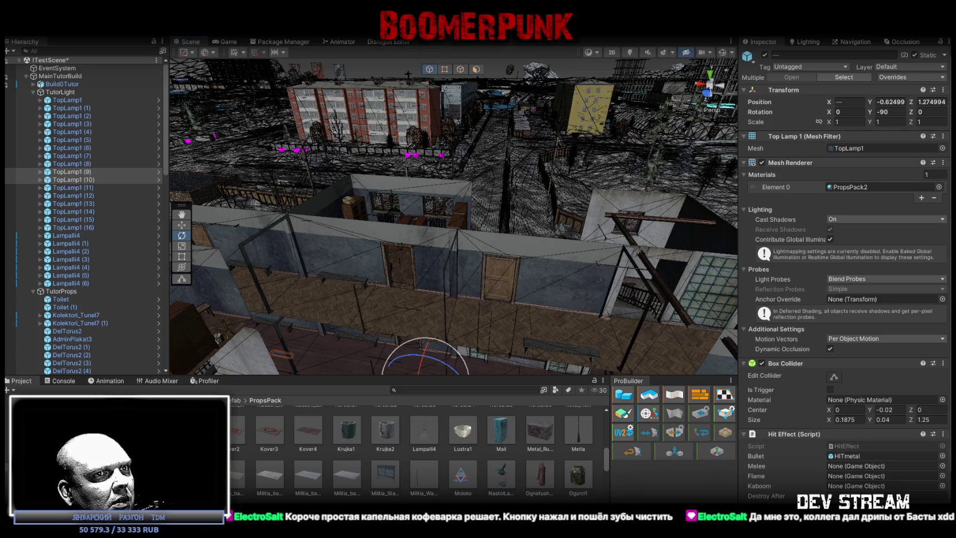
# Step: Switch away from Unity to the AGF Premium drip coffee listing in the browser
pyautogui.hotkey('alt', 'Tab')
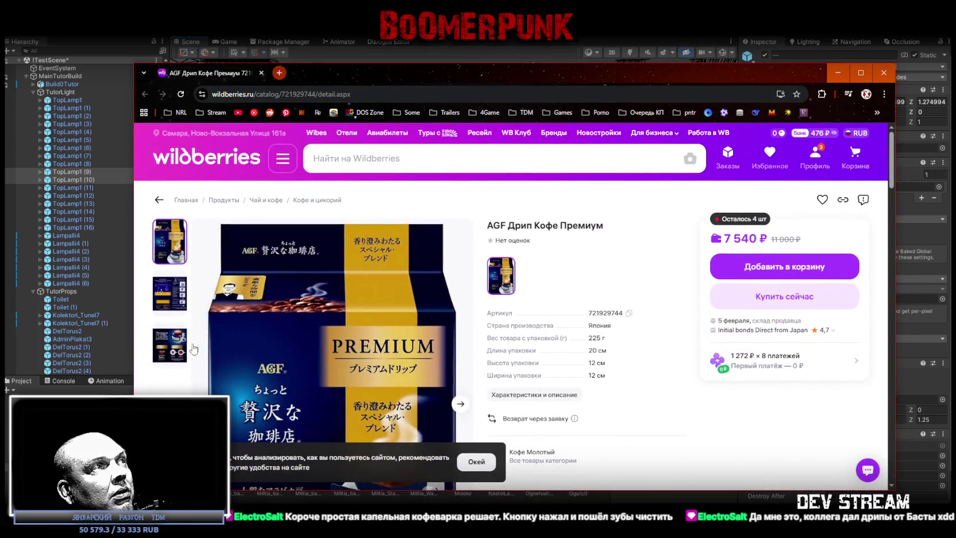
pyautogui.click(170, 348)
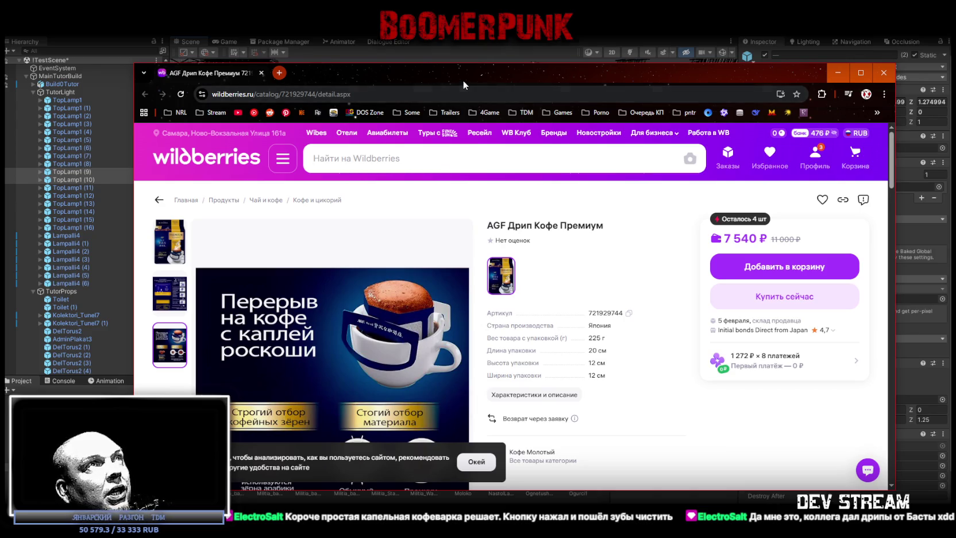
pyautogui.hotkey('alt', 'Tab')
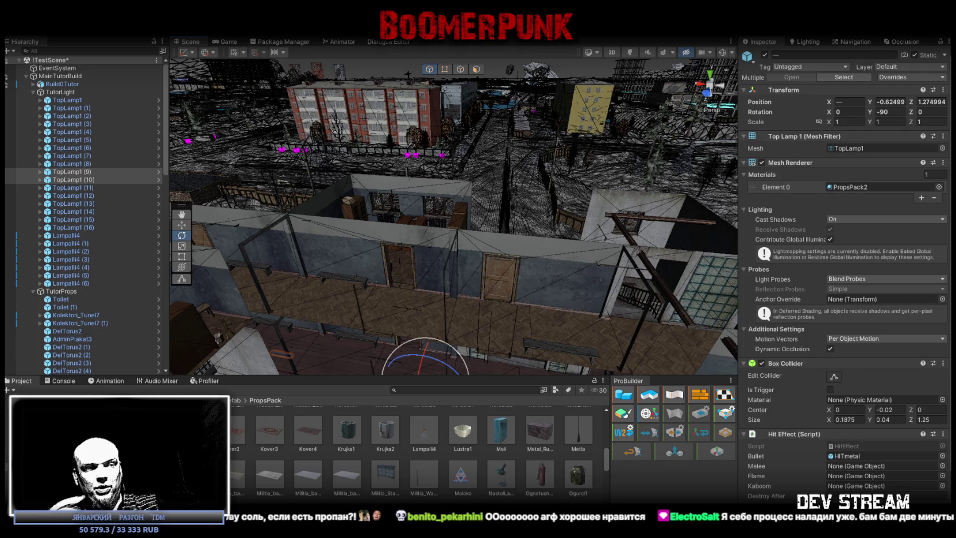
# Step: Orbit over the furnished rooms from above and scroll the Project panel to Vedro1/Yaschik1
pyautogui.moveTo(414, 230)
pyautogui.mouseDown()
pyautogui.moveTo(370, 235)
pyautogui.moveTo(487, 248)
pyautogui.moveTo(546, 278)
pyautogui.moveTo(601, 289)
pyautogui.moveTo(529, 271)
pyautogui.moveTo(714, 270)
pyautogui.mouseUp()
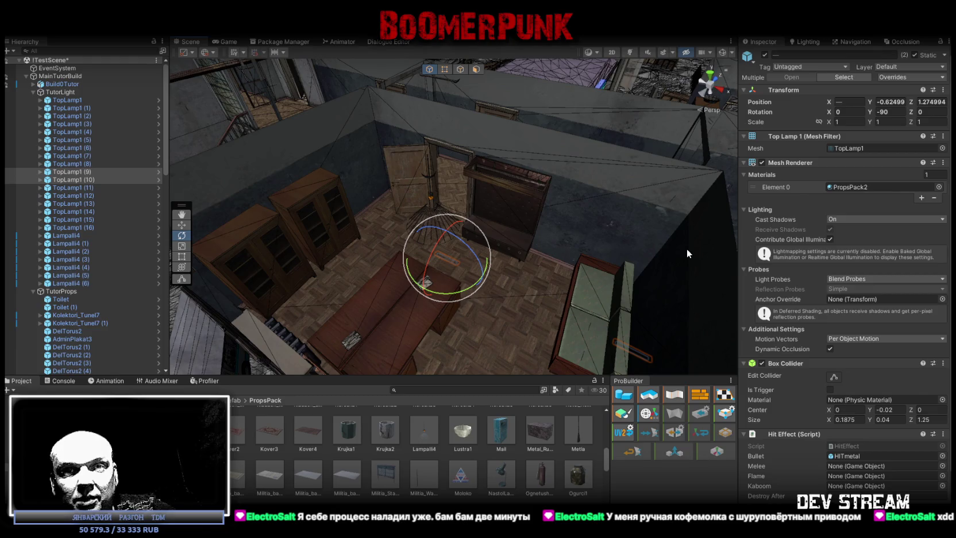
pyautogui.moveTo(501, 175); pyautogui.dragTo(521, 162)
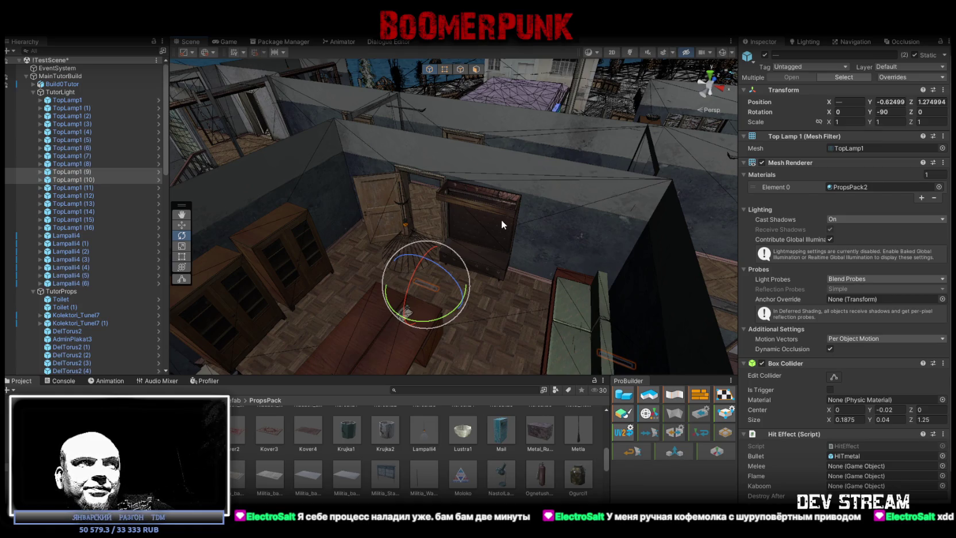
pyautogui.moveTo(501, 219)
pyautogui.mouseDown()
pyautogui.moveTo(460, 203)
pyautogui.moveTo(550, 208)
pyautogui.moveTo(554, 223)
pyautogui.mouseUp()
pyautogui.moveTo(586, 236)
pyautogui.mouseDown()
pyautogui.moveTo(598, 238)
pyautogui.moveTo(525, 244)
pyautogui.moveTo(605, 260)
pyautogui.mouseUp()
pyautogui.scroll(-3, 448, 446)
pyautogui.scroll(-3, 451, 441)
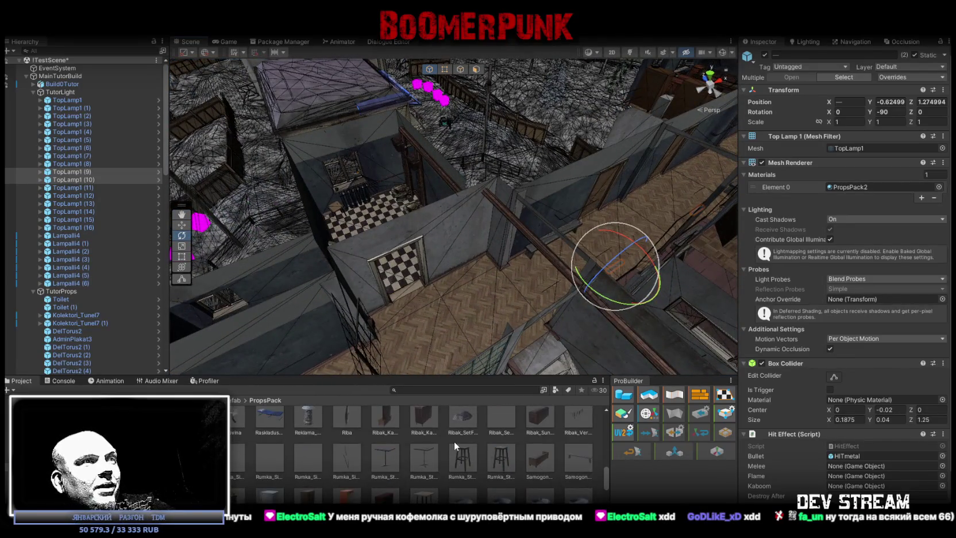
pyautogui.scroll(-2, 456, 444)
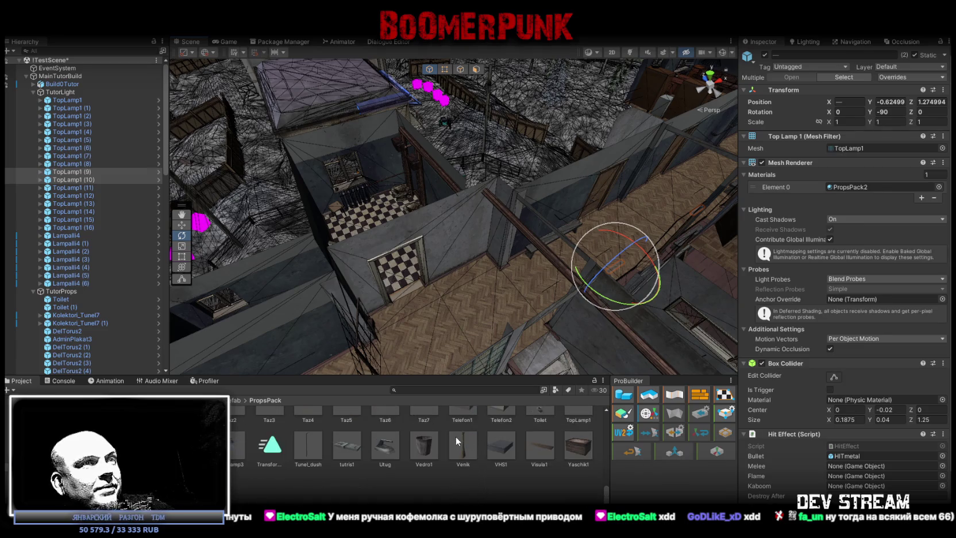
pyautogui.moveTo(413, 278)
pyautogui.mouseDown()
pyautogui.moveTo(622, 255)
pyautogui.moveTo(550, 283)
pyautogui.moveTo(343, 291)
pyautogui.moveTo(251, 362)
pyautogui.mouseUp()
# Step: Place the Yaschik2 crate on the floor by the sofa and tip it 90° about X
pyautogui.moveTo(408, 271); pyautogui.dragTo(476, 210)
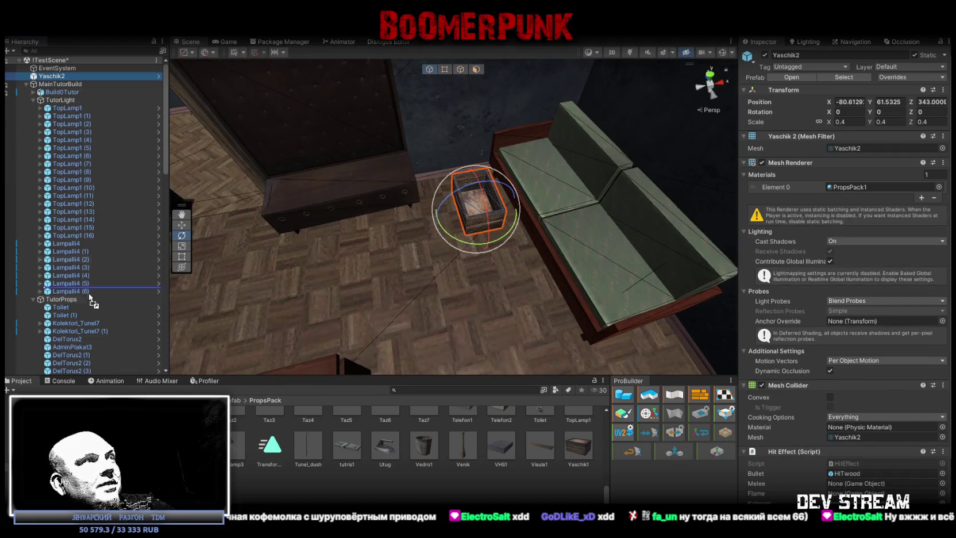
pyautogui.moveTo(70, 303); pyautogui.dragTo(70, 301)
pyautogui.scroll(-3, 73, 209)
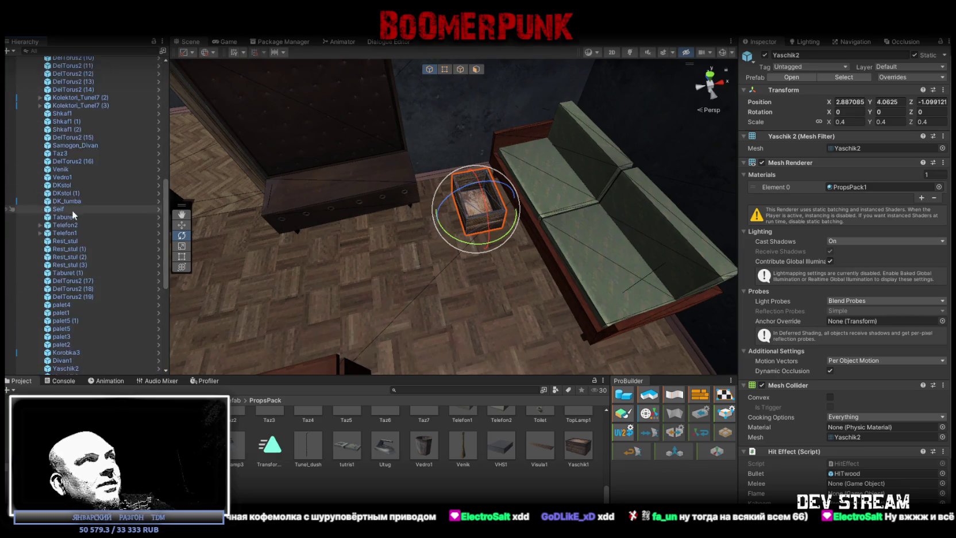
pyautogui.scroll(2, 52, 166)
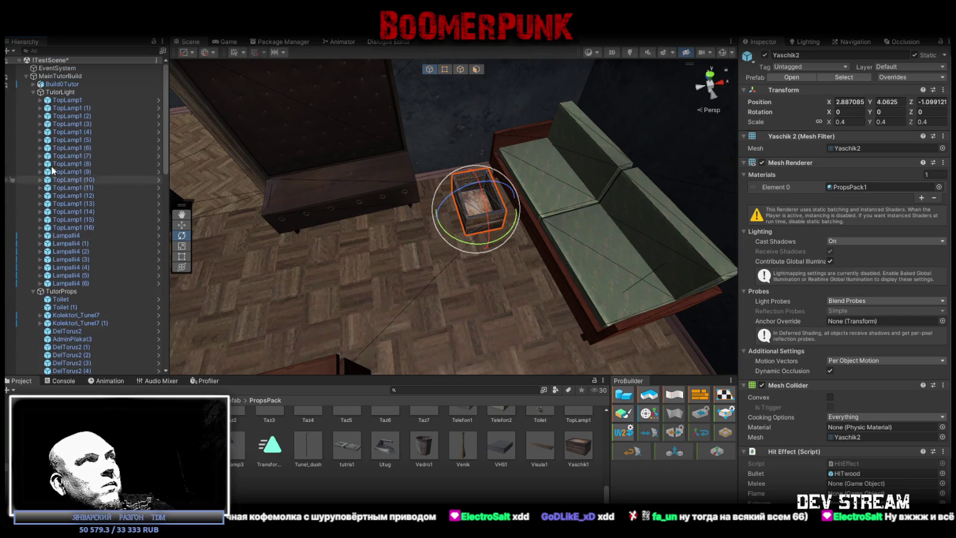
pyautogui.click(33, 92)
pyautogui.moveTo(551, 288)
pyautogui.mouseDown()
pyautogui.moveTo(555, 270)
pyautogui.moveTo(528, 260)
pyautogui.mouseUp()
pyautogui.moveTo(479, 281)
pyautogui.mouseDown()
pyautogui.moveTo(486, 151)
pyautogui.moveTo(478, 176)
pyautogui.moveTo(521, 309)
pyautogui.mouseUp()
# Step: Move the crate to a new spot beside the sofa and nudge it into place
pyautogui.press('w')
pyautogui.click(453, 263)
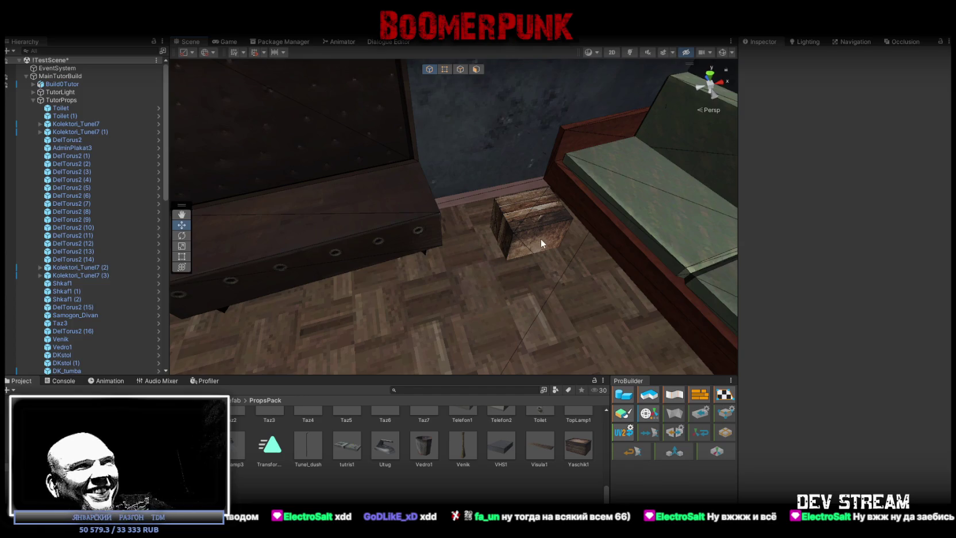
pyautogui.click(541, 241)
pyautogui.moveTo(501, 286)
pyautogui.mouseDown()
pyautogui.moveTo(440, 257)
pyautogui.moveTo(511, 264)
pyautogui.moveTo(513, 274)
pyautogui.moveTo(431, 303)
pyautogui.moveTo(523, 306)
pyautogui.moveTo(351, 304)
pyautogui.moveTo(353, 247)
pyautogui.moveTo(344, 255)
pyautogui.mouseUp()
pyautogui.press('w')
pyautogui.moveTo(433, 256)
pyautogui.mouseDown()
pyautogui.moveTo(236, 233)
pyautogui.moveTo(411, 305)
pyautogui.mouseUp()
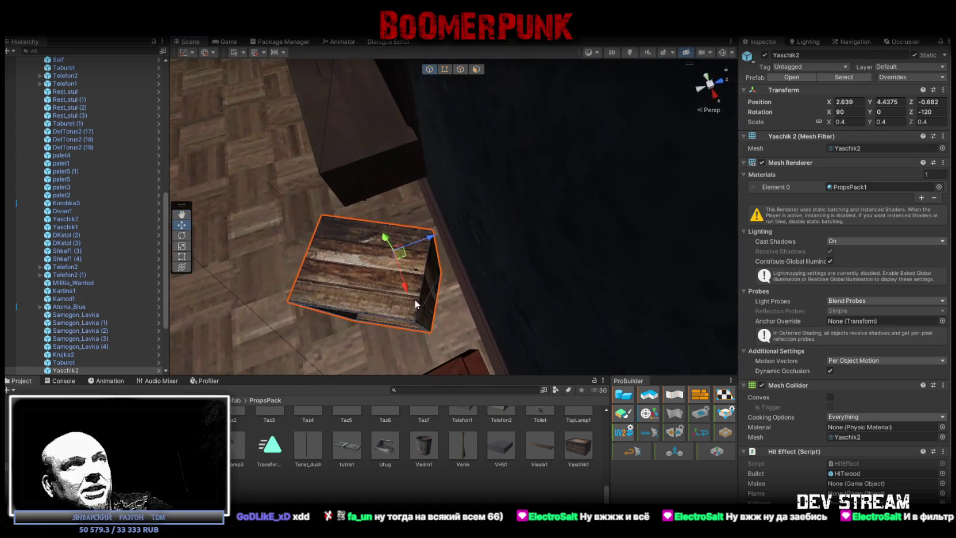
pyautogui.moveTo(410, 259)
pyautogui.mouseDown()
pyautogui.moveTo(448, 280)
pyautogui.moveTo(459, 273)
pyautogui.moveTo(416, 265)
pyautogui.mouseUp()
pyautogui.press('w')
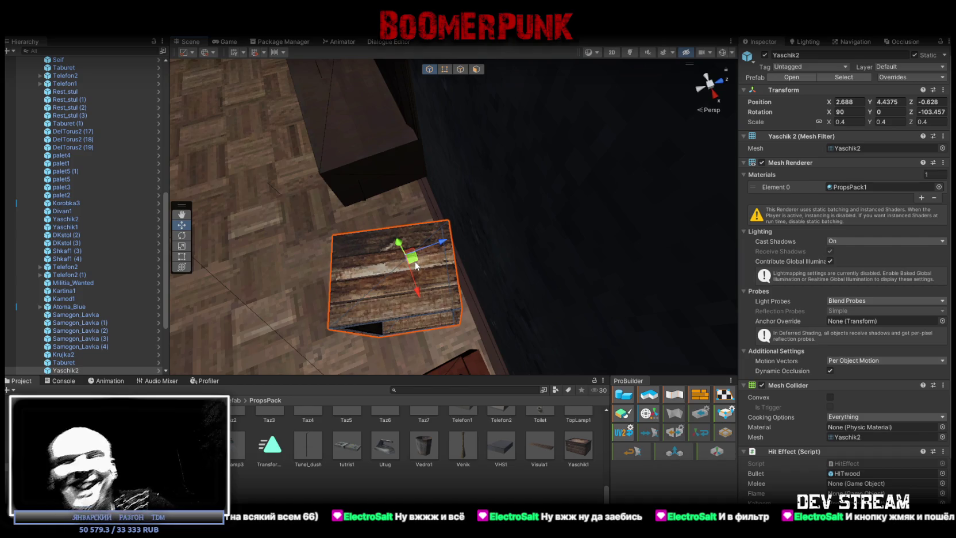
# Step: Turn the crate to Z rotation -172.166 and slide it to X 2.816, Z -0.443
pyautogui.moveTo(509, 227); pyautogui.dragTo(568, 221)
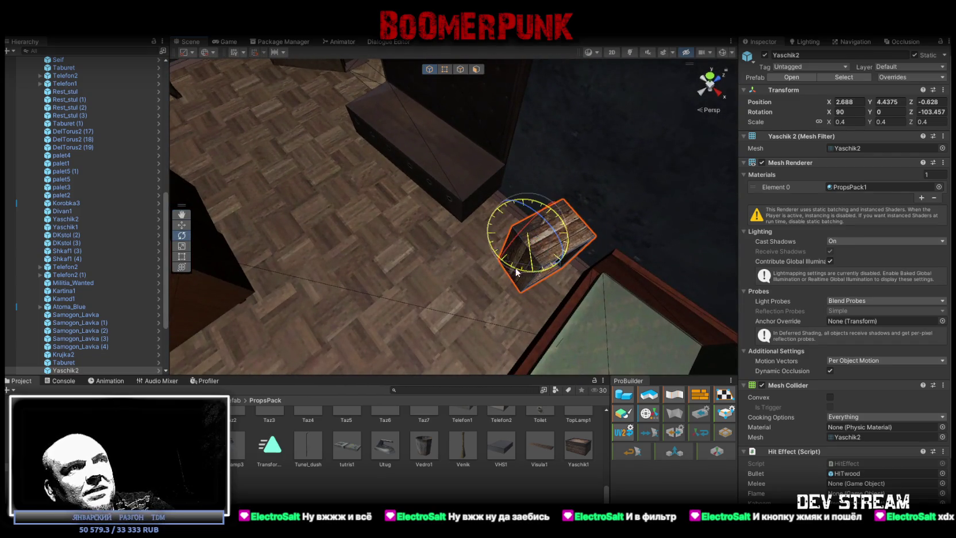
pyautogui.moveTo(516, 273); pyautogui.dragTo(426, 251)
pyautogui.press('w')
pyautogui.moveTo(582, 254)
pyautogui.mouseDown()
pyautogui.moveTo(598, 244)
pyautogui.moveTo(499, 258)
pyautogui.moveTo(456, 238)
pyautogui.moveTo(454, 253)
pyautogui.moveTo(481, 277)
pyautogui.moveTo(549, 210)
pyautogui.moveTo(488, 230)
pyautogui.moveTo(436, 218)
pyautogui.mouseUp()
pyautogui.scroll(15, 94, 222)
# Step: Duplicate the chairs beside the desk and rotate the copies around the table
pyautogui.scroll(5, 420, 265)
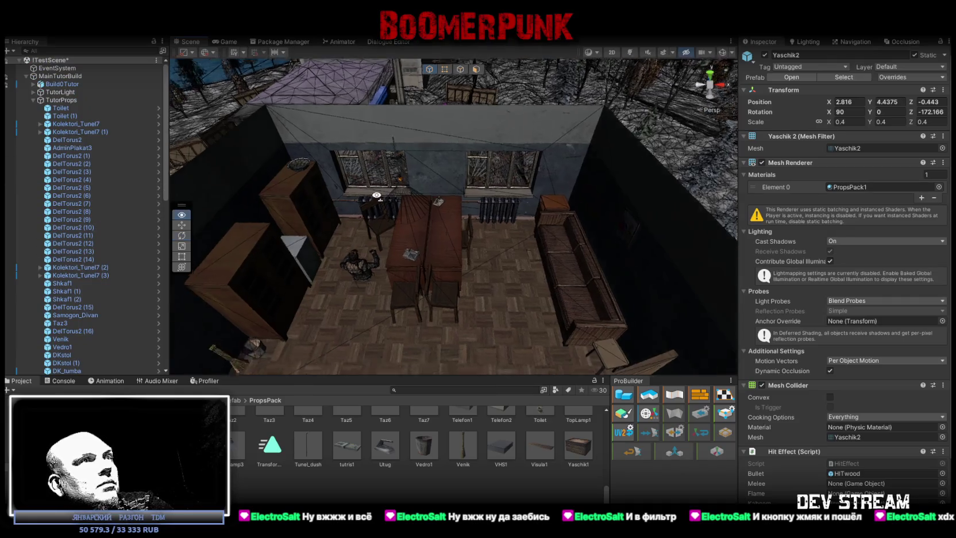
pyautogui.click(379, 289)
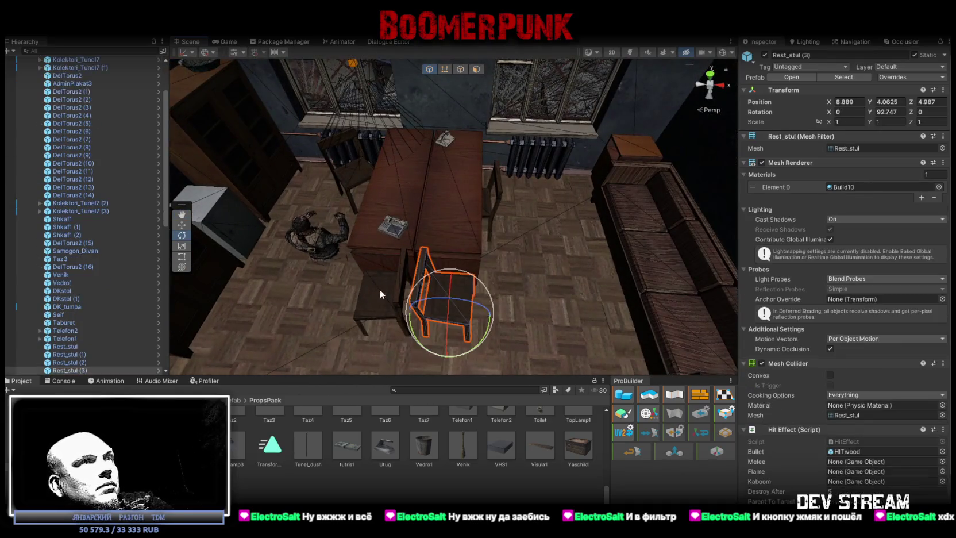
pyautogui.keyDown('ctrl'); pyautogui.click(488, 207); pyautogui.keyUp('ctrl')
pyautogui.keyDown('ctrl'); pyautogui.click(355, 168); pyautogui.keyUp('ctrl')
pyautogui.moveTo(355, 168)
pyautogui.mouseDown()
pyautogui.moveTo(412, 217)
pyautogui.moveTo(454, 207)
pyautogui.mouseUp()
pyautogui.hotkey('ctrl', 'd')
pyautogui.press('w')
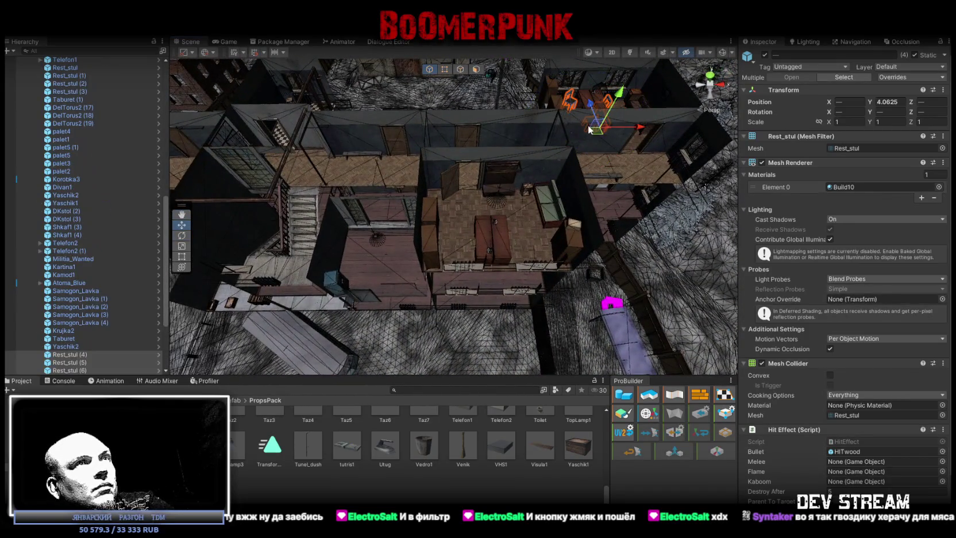
pyautogui.press('f')
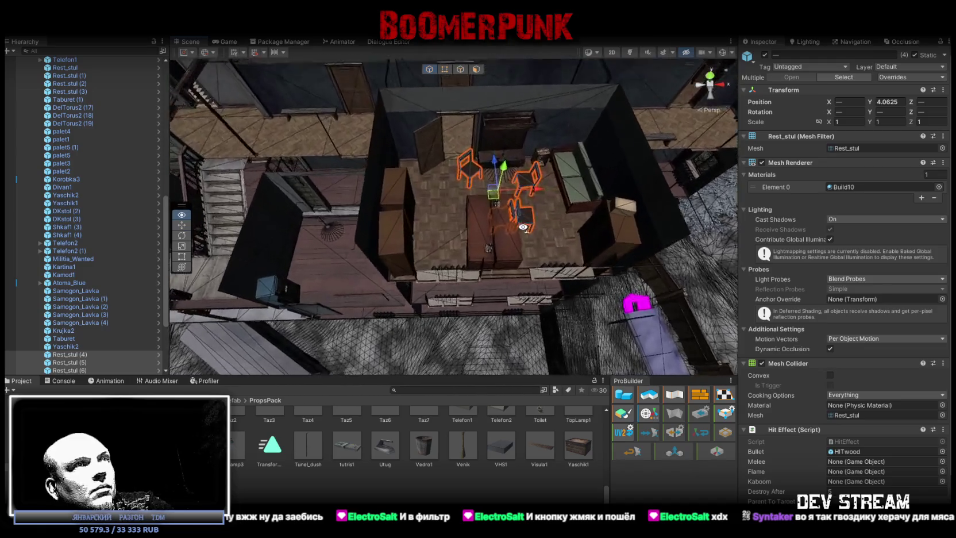
pyautogui.press('e')
pyautogui.moveTo(499, 212); pyautogui.dragTo(747, 219)
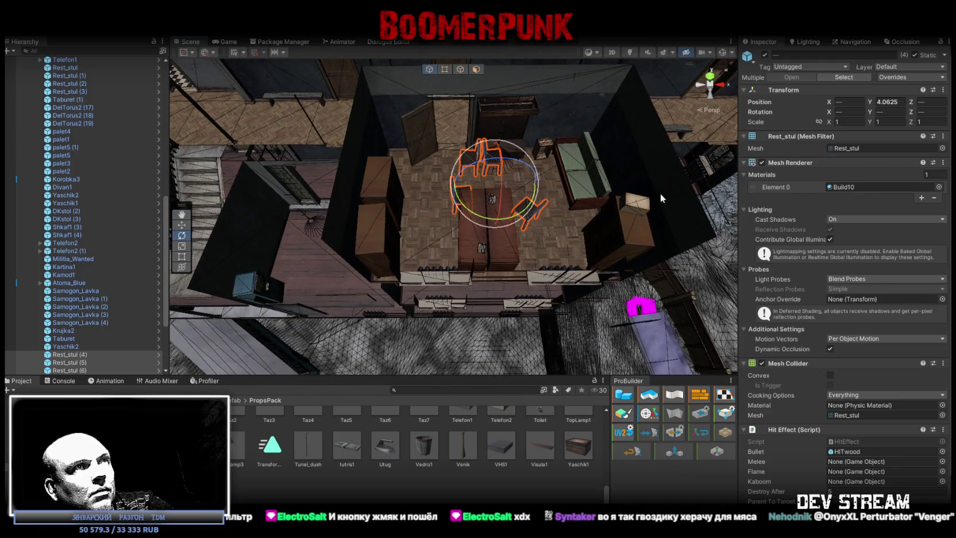
# Step: Adjust chairs Rest_stul (5) and Rest_stul (4) into place beside the table and cabinet
pyautogui.scroll(3, 660, 193)
pyautogui.moveTo(574, 172)
pyautogui.mouseDown()
pyautogui.moveTo(504, 157)
pyautogui.moveTo(526, 226)
pyautogui.moveTo(684, 190)
pyautogui.mouseUp()
pyautogui.press('w')
pyautogui.moveTo(469, 154)
pyautogui.mouseDown()
pyautogui.moveTo(544, 202)
pyautogui.moveTo(517, 211)
pyautogui.moveTo(547, 240)
pyautogui.moveTo(636, 241)
pyautogui.moveTo(616, 220)
pyautogui.mouseUp()
pyautogui.click(517, 210)
pyautogui.press('e')
pyautogui.moveTo(540, 213)
pyautogui.mouseDown()
pyautogui.moveTo(566, 205)
pyautogui.moveTo(495, 164)
pyautogui.moveTo(363, 171)
pyautogui.moveTo(465, 246)
pyautogui.mouseUp()
pyautogui.click(449, 162)
pyautogui.moveTo(466, 301)
pyautogui.mouseDown()
pyautogui.moveTo(433, 325)
pyautogui.moveTo(396, 243)
pyautogui.moveTo(228, 231)
pyautogui.moveTo(188, 210)
pyautogui.moveTo(215, 207)
pyautogui.moveTo(217, 182)
pyautogui.mouseUp()
# Step: Select the Vedro1 bucket and orbit up to an overhead view of the office room
pyautogui.scroll(5, 217, 182)
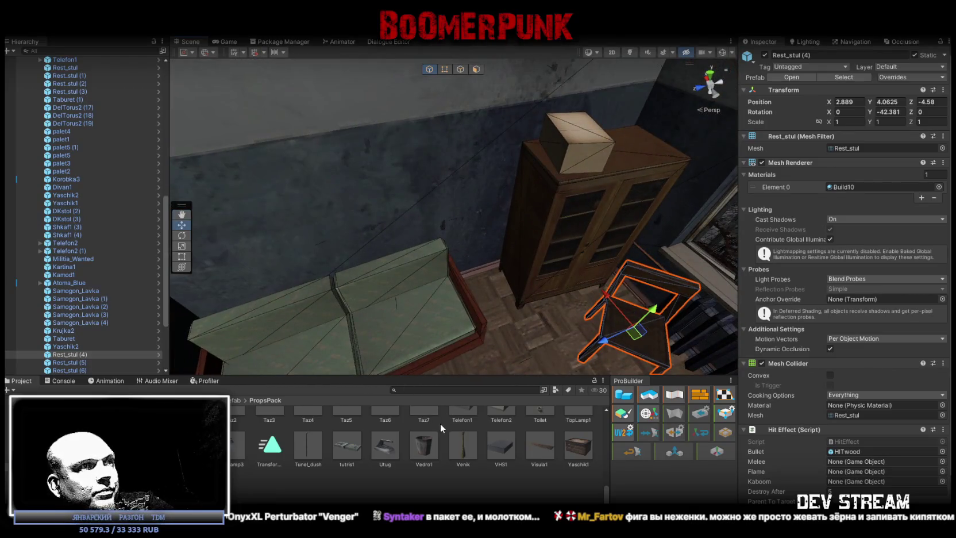
pyautogui.click(492, 294)
pyautogui.moveTo(491, 294)
pyautogui.mouseDown()
pyautogui.moveTo(335, 194)
pyautogui.moveTo(403, 266)
pyautogui.moveTo(457, 269)
pyautogui.mouseUp()
pyautogui.scroll(4, 404, 266)
# Step: Duplicate the floor bucket and move the copy beside the cabinet
pyautogui.click(391, 290)
pyautogui.scroll(-5, 457, 269)
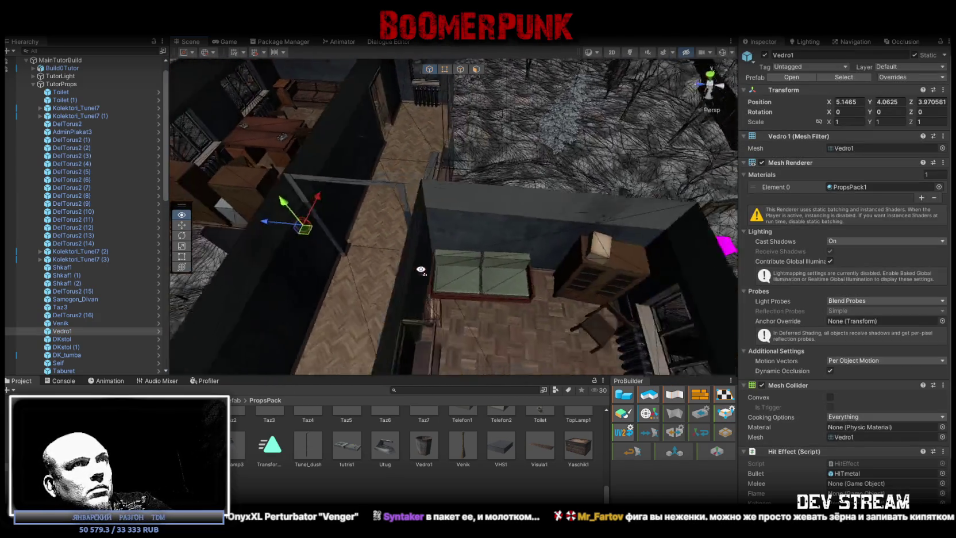
pyautogui.hotkey('ctrl', 'd')
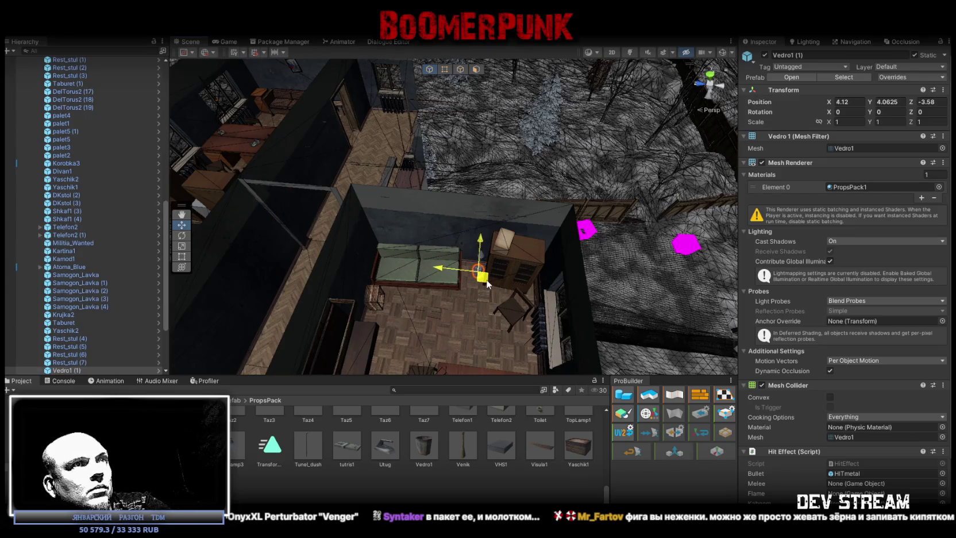
pyautogui.press('f')
pyautogui.scroll(4, 508, 256)
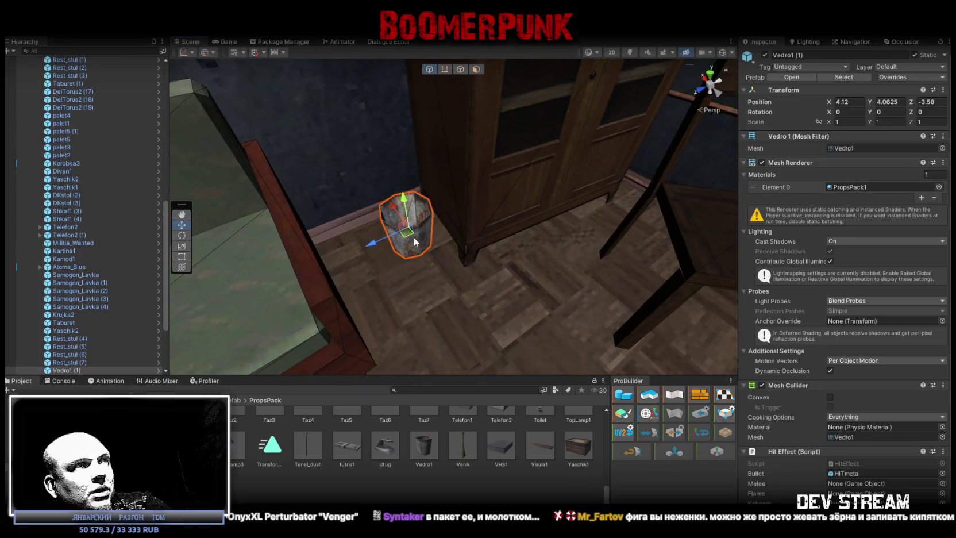
pyautogui.moveTo(414, 237)
pyautogui.mouseDown()
pyautogui.moveTo(483, 270)
pyautogui.moveTo(437, 282)
pyautogui.moveTo(550, 242)
pyautogui.moveTo(467, 203)
pyautogui.moveTo(236, 237)
pyautogui.moveTo(289, 305)
pyautogui.moveTo(472, 230)
pyautogui.mouseUp()
pyautogui.press('e')
pyautogui.scroll(-5, 484, 271)
# Step: Duplicate the bucket again and fit the new copy into the corner by the broom
pyautogui.hotkey('ctrl', 'd')
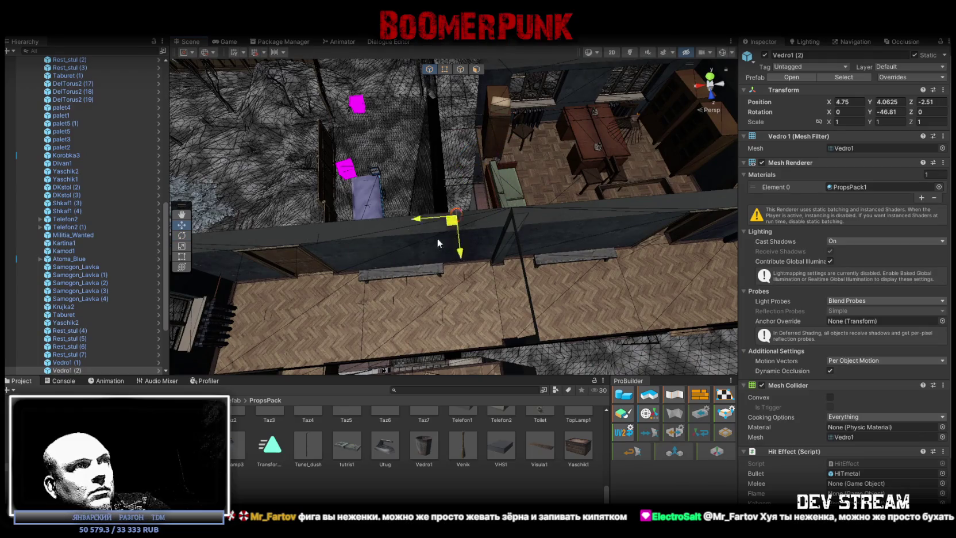
pyautogui.moveTo(234, 295); pyautogui.dragTo(238, 293)
pyautogui.press('f')
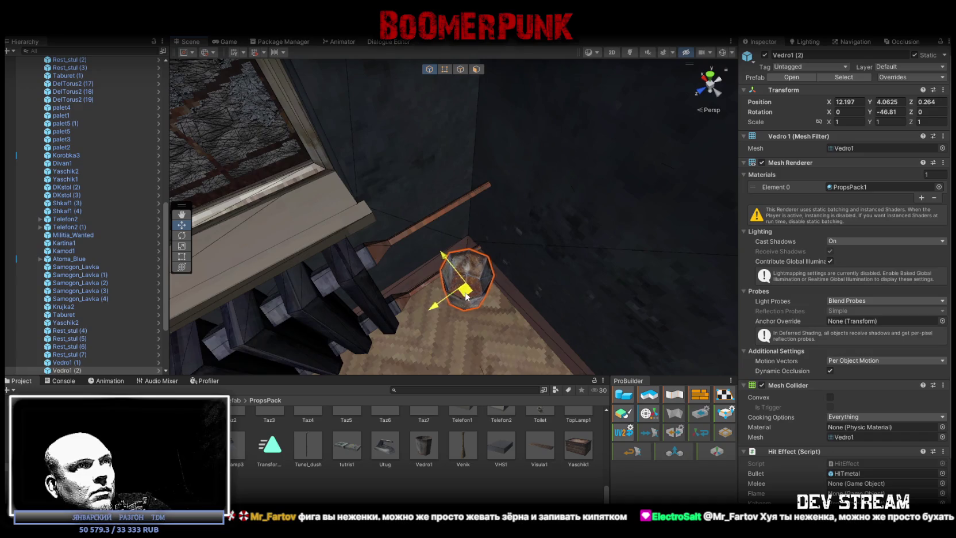
pyautogui.moveTo(465, 296); pyautogui.dragTo(463, 298)
pyautogui.moveTo(398, 282); pyautogui.dragTo(395, 283)
pyautogui.scroll(-6, 395, 283)
# Step: Place the third bucket copy on the checkered floor at X -10.458, turned to Y -104.107
pyautogui.moveTo(148, 251)
pyautogui.mouseDown()
pyautogui.moveTo(508, 241)
pyautogui.moveTo(251, 155)
pyautogui.mouseUp()
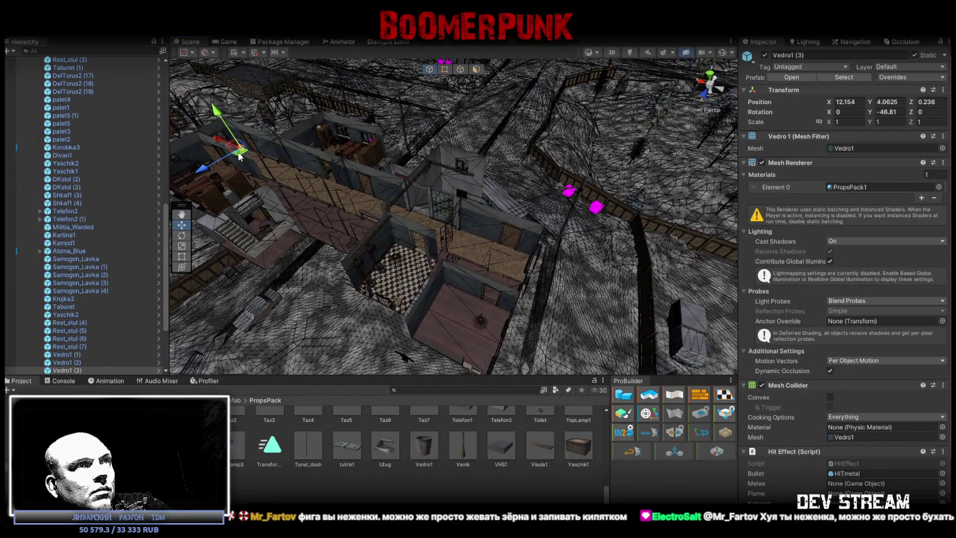
pyautogui.moveTo(434, 309); pyautogui.dragTo(628, 251)
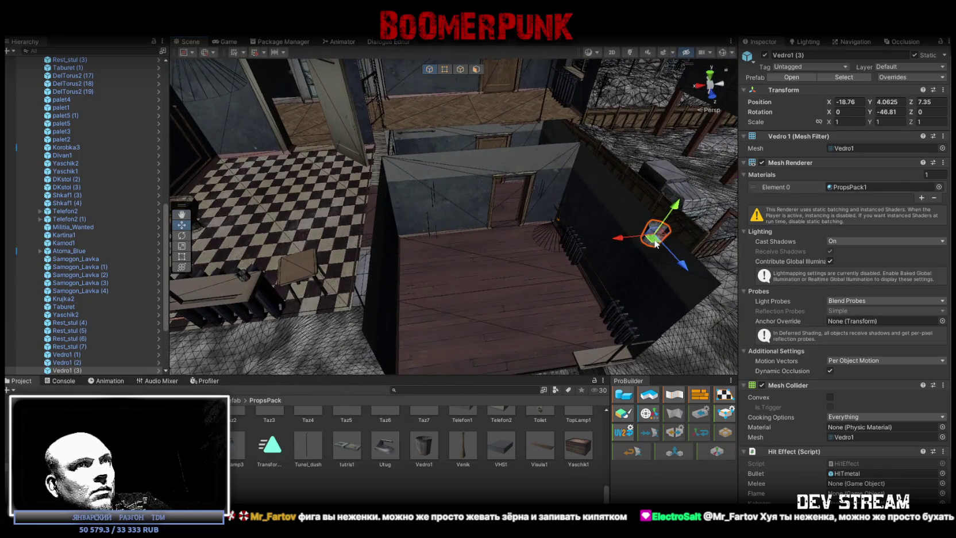
pyautogui.press('f')
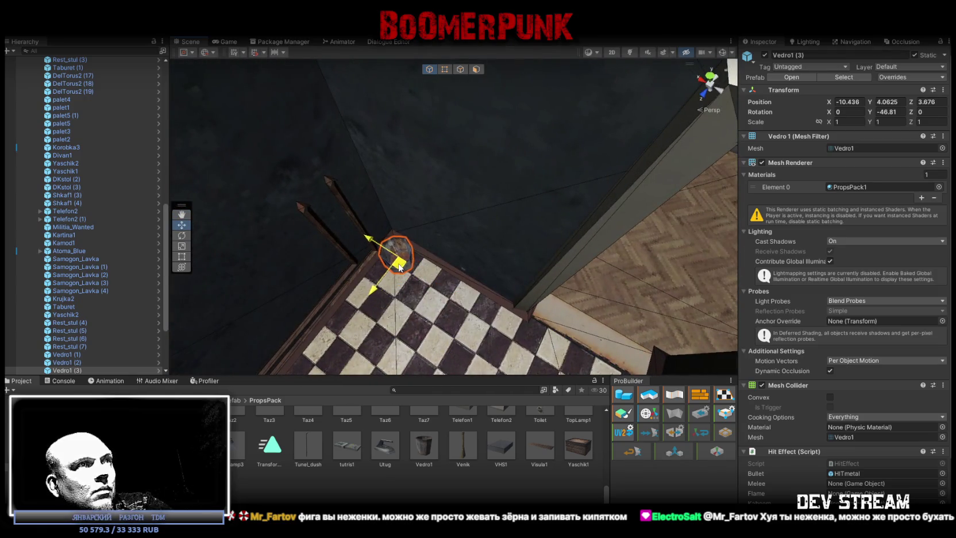
pyautogui.moveTo(407, 296); pyautogui.dragTo(486, 284)
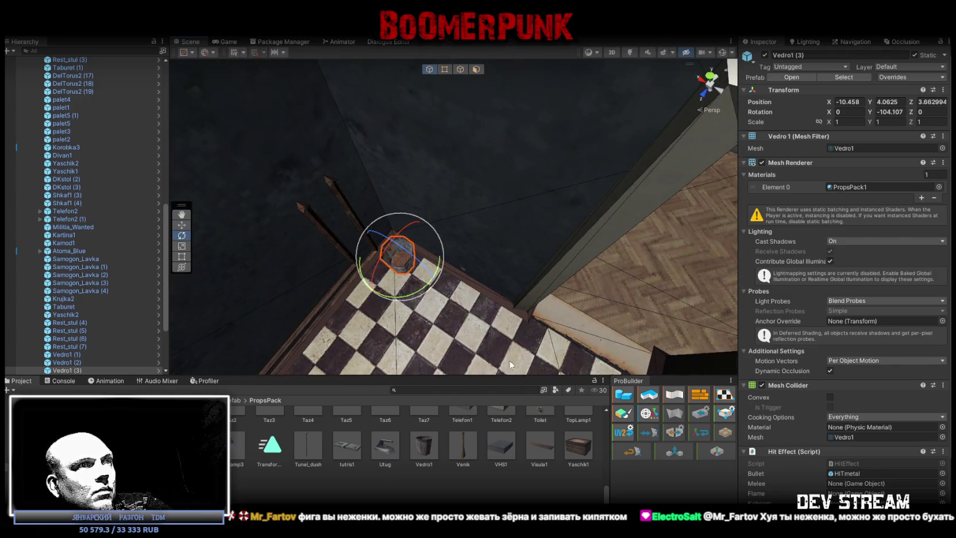
pyautogui.scroll(3, 425, 445)
pyautogui.scroll(3, 370, 468)
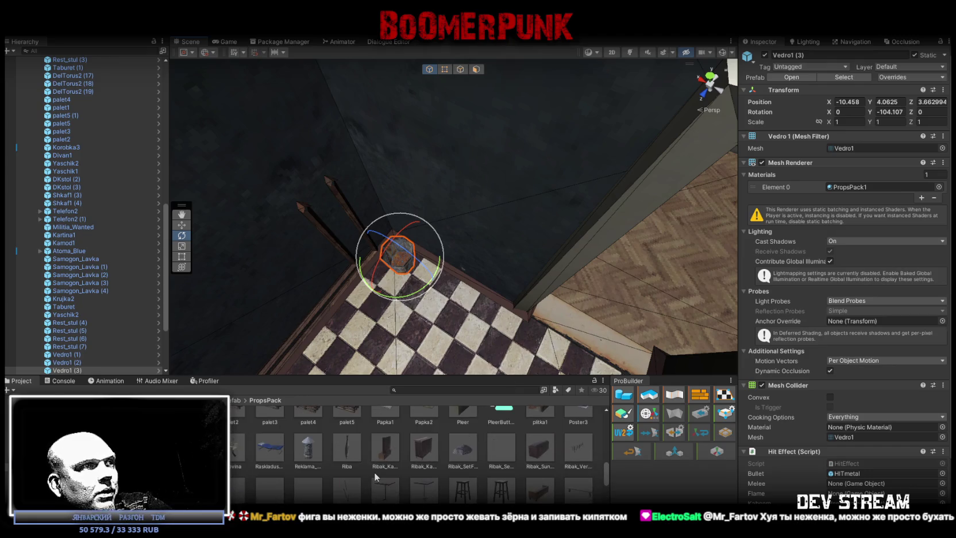
# Step: Drag the Rakovina sink into the room, turn it 90°, and raise it onto the wall
pyautogui.click(231, 448)
pyautogui.moveTo(349, 263)
pyautogui.mouseDown()
pyautogui.moveTo(443, 284)
pyautogui.moveTo(394, 270)
pyautogui.mouseUp()
pyautogui.moveTo(236, 441); pyautogui.dragTo(381, 293)
pyautogui.press('f')
pyautogui.moveTo(481, 260)
pyautogui.mouseDown()
pyautogui.moveTo(313, 260)
pyautogui.moveTo(356, 260)
pyautogui.moveTo(436, 313)
pyautogui.moveTo(452, 263)
pyautogui.mouseUp()
pyautogui.press('w')
pyautogui.scroll(-4, 445, 244)
pyautogui.moveTo(460, 267)
pyautogui.mouseDown()
pyautogui.moveTo(442, 241)
pyautogui.moveTo(463, 229)
pyautogui.moveTo(467, 204)
pyautogui.moveTo(461, 211)
pyautogui.mouseUp()
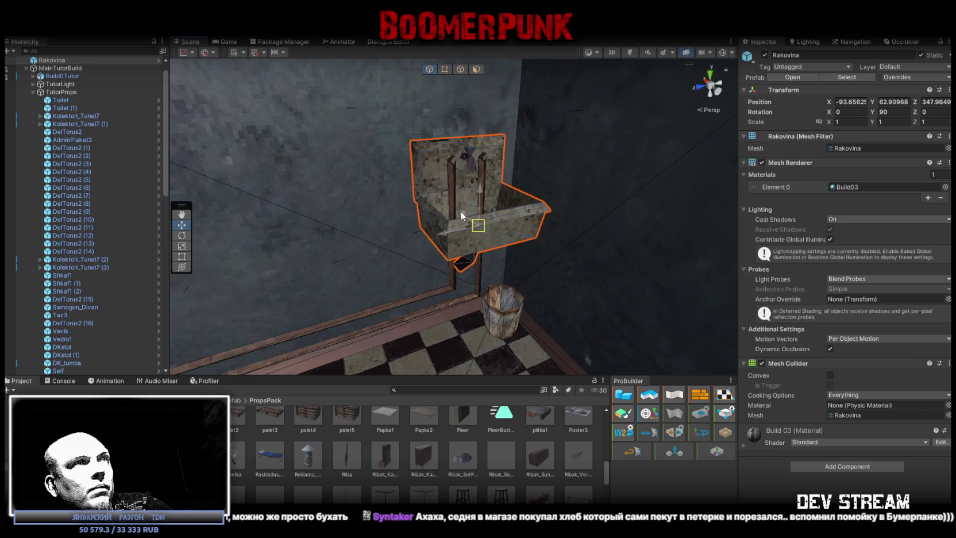
# Step: Check the sink's placement on the wall, then bring up the militia base model in Blockbench
pyautogui.moveTo(460, 211)
pyautogui.mouseDown()
pyautogui.moveTo(500, 219)
pyautogui.moveTo(441, 235)
pyautogui.mouseUp()
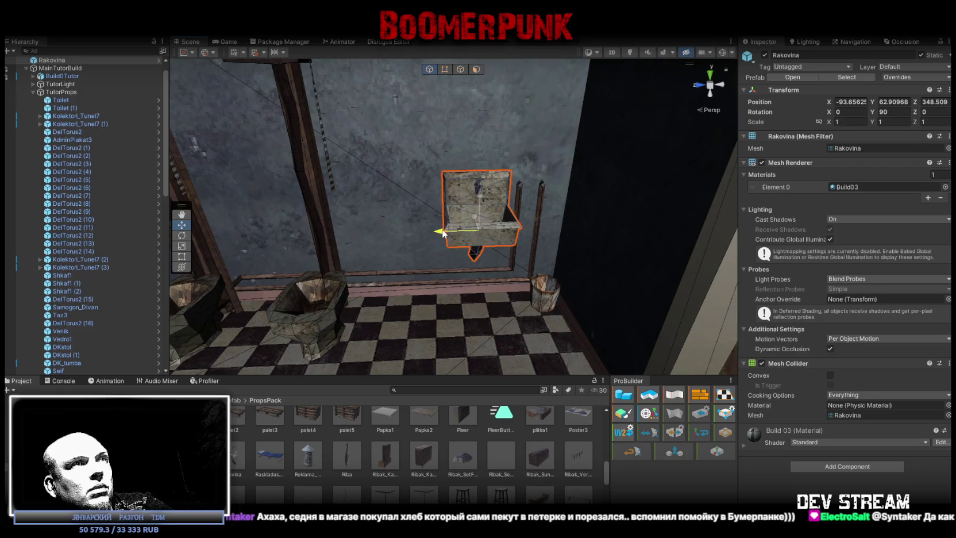
pyautogui.moveTo(490, 209); pyautogui.dragTo(497, 214)
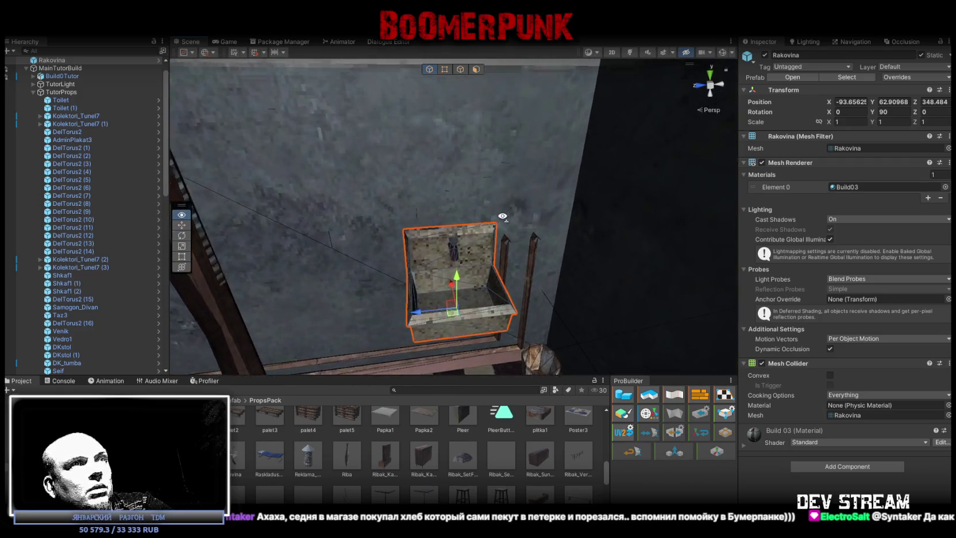
pyautogui.scroll(3, 497, 214)
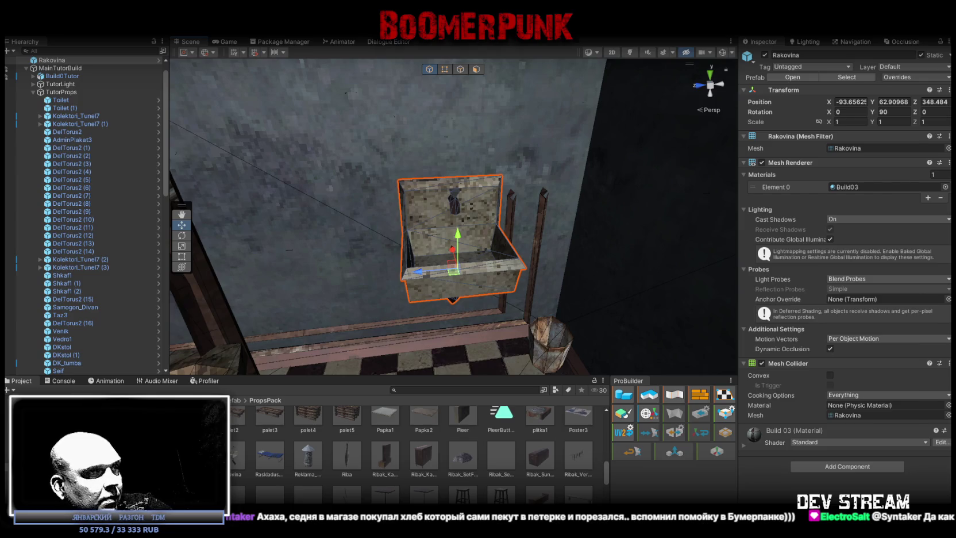
pyautogui.hotkey('alt', 'Tab')
pyautogui.moveTo(534, 468); pyautogui.dragTo(478, 398)
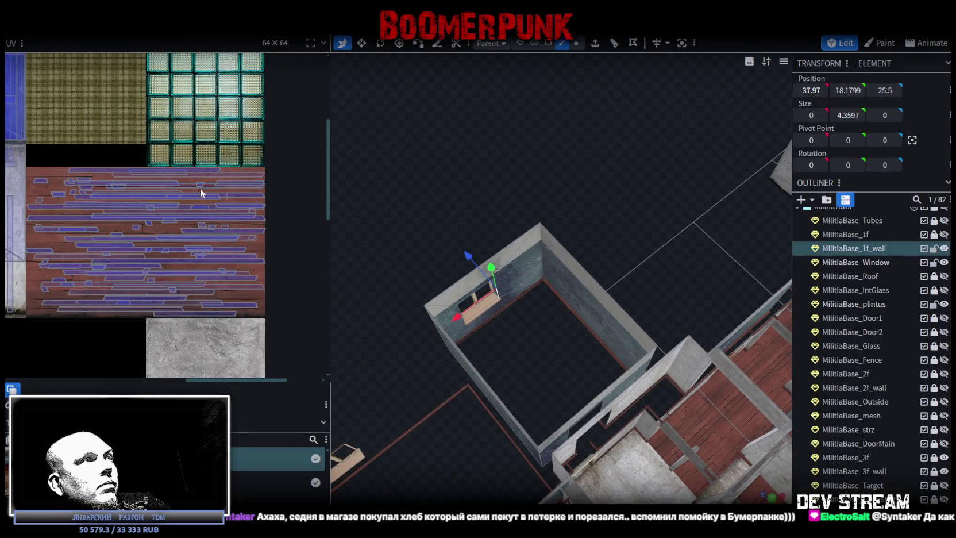
# Step: Lock the 1f_wall and Window parts and hide the plinth
pyautogui.scroll(-5, 204, 190)
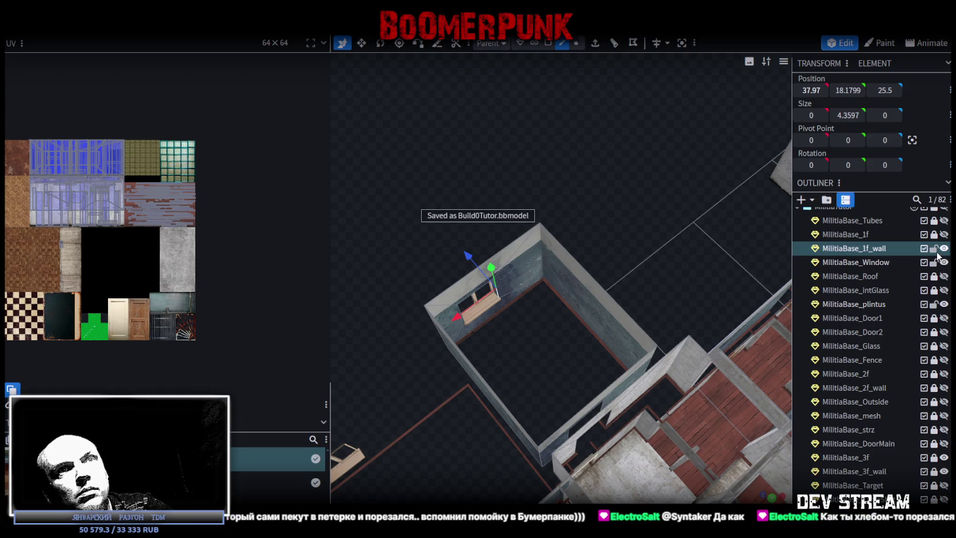
pyautogui.click(935, 248)
pyautogui.click(935, 262)
pyautogui.click(944, 248)
pyautogui.click(944, 303)
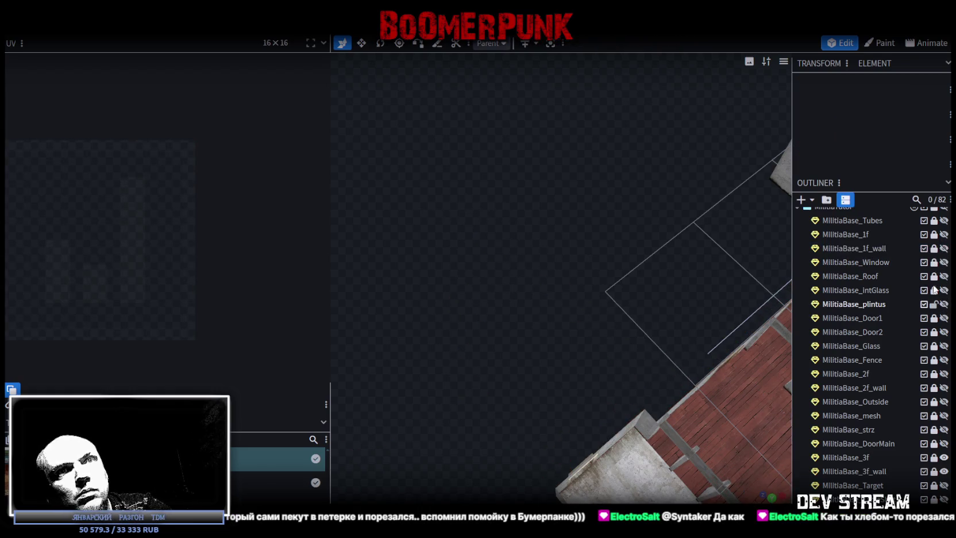
pyautogui.click(944, 248)
pyautogui.scroll(-3, 888, 333)
pyautogui.scroll(5, 891, 325)
# Step: Show MilitiaBase_Tubes, frame it, and select the vertical pipe posts
pyautogui.click(944, 271)
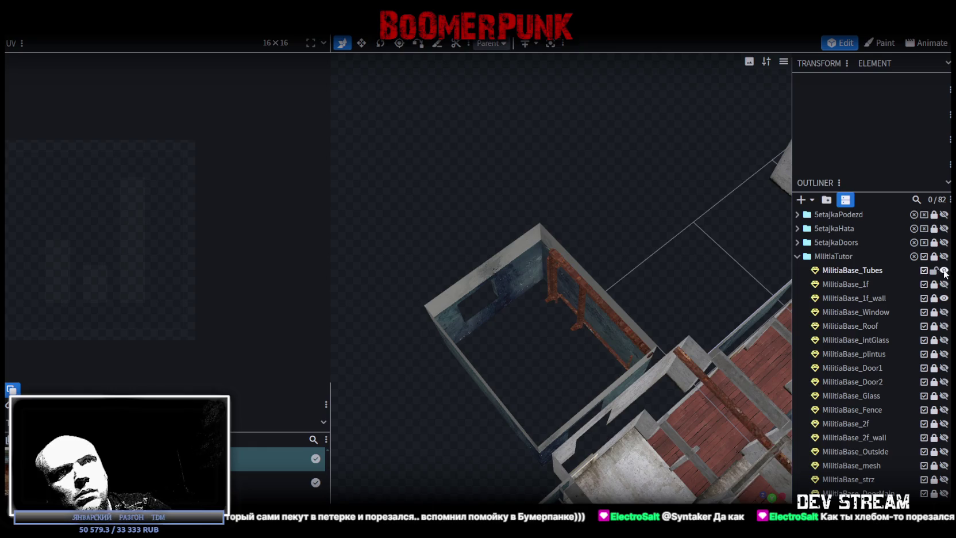
pyautogui.doubleClick(874, 271)
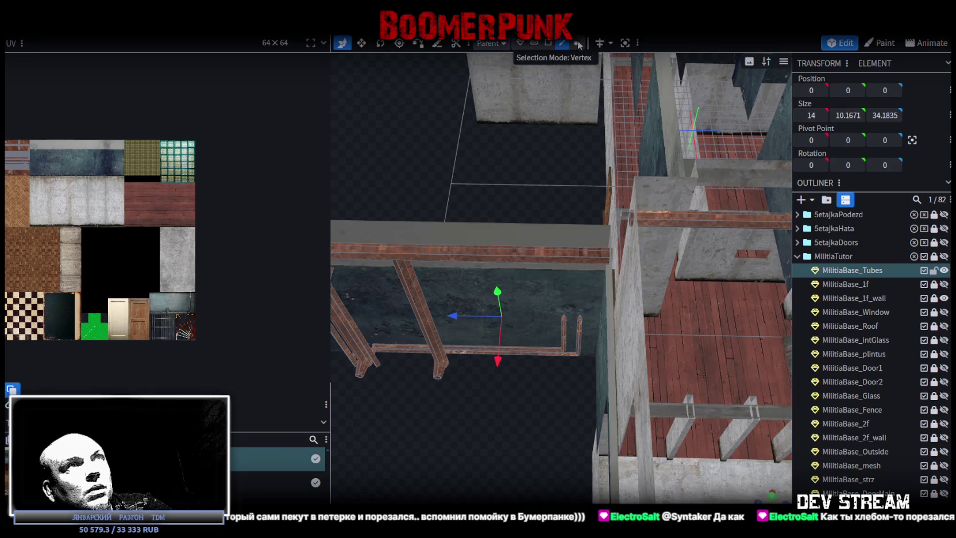
pyautogui.click(566, 353)
# Step: Slide the two pipe posts 2 units along the wall and raise them to Y 17.3093
pyautogui.moveTo(527, 335); pyautogui.dragTo(488, 330)
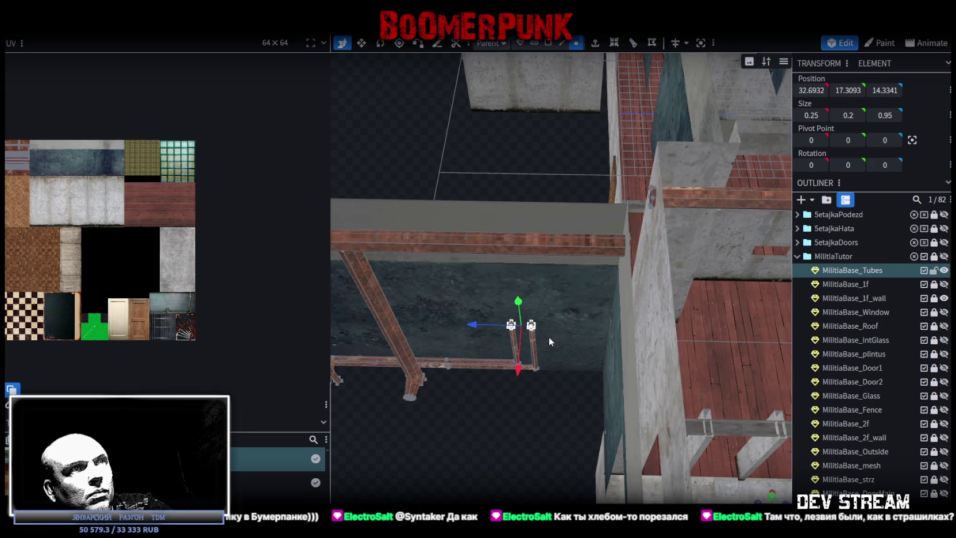
pyautogui.moveTo(518, 301)
pyautogui.mouseDown()
pyautogui.moveTo(569, 420)
pyautogui.moveTo(606, 463)
pyautogui.moveTo(636, 461)
pyautogui.moveTo(601, 448)
pyautogui.moveTo(612, 442)
pyautogui.moveTo(589, 443)
pyautogui.moveTo(587, 430)
pyautogui.mouseUp()
pyautogui.scroll(1, 589, 442)
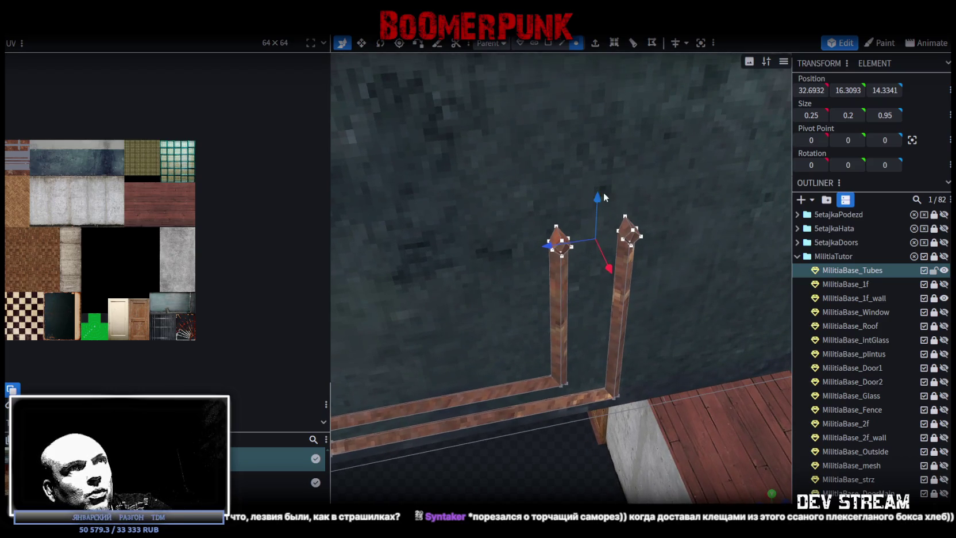
pyautogui.moveTo(597, 203); pyautogui.dragTo(600, 161)
pyautogui.moveTo(597, 198); pyautogui.dragTo(598, 96)
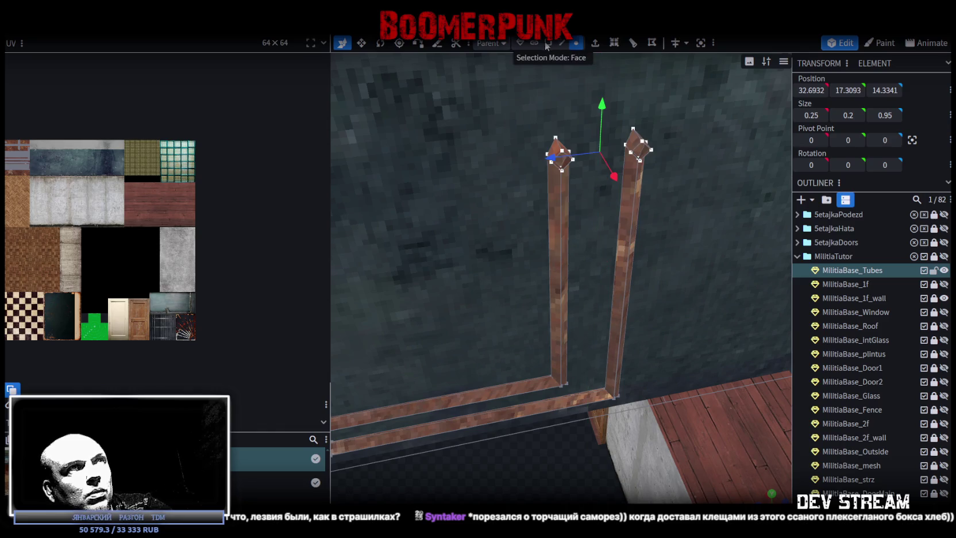
# Step: Switch Blockbench to Face selection mode
pyautogui.click(549, 43)
pyautogui.scroll(-3, 572, 235)
pyautogui.scroll(3, 585, 252)
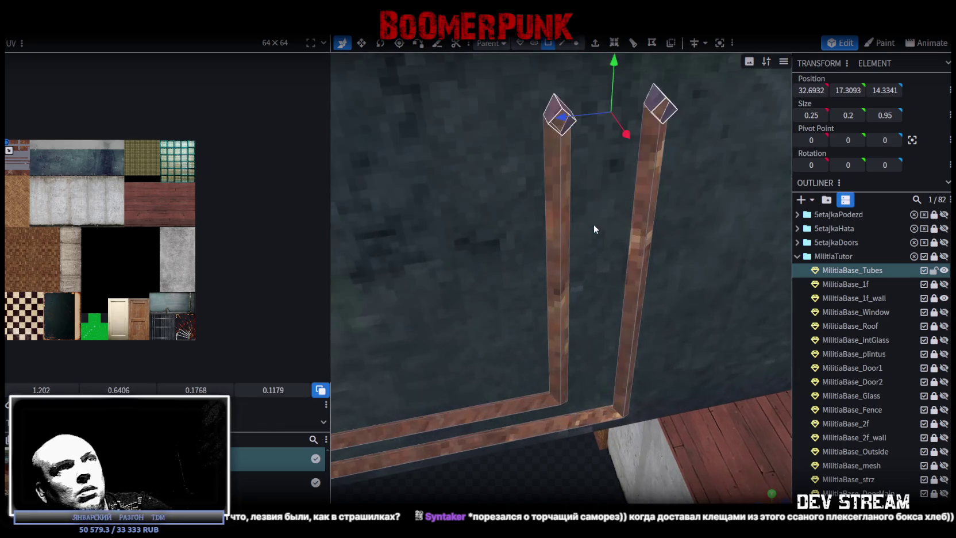
# Step: Make the pipe posts 0.2 thick and save the Build0Tutor project
pyautogui.press('v')
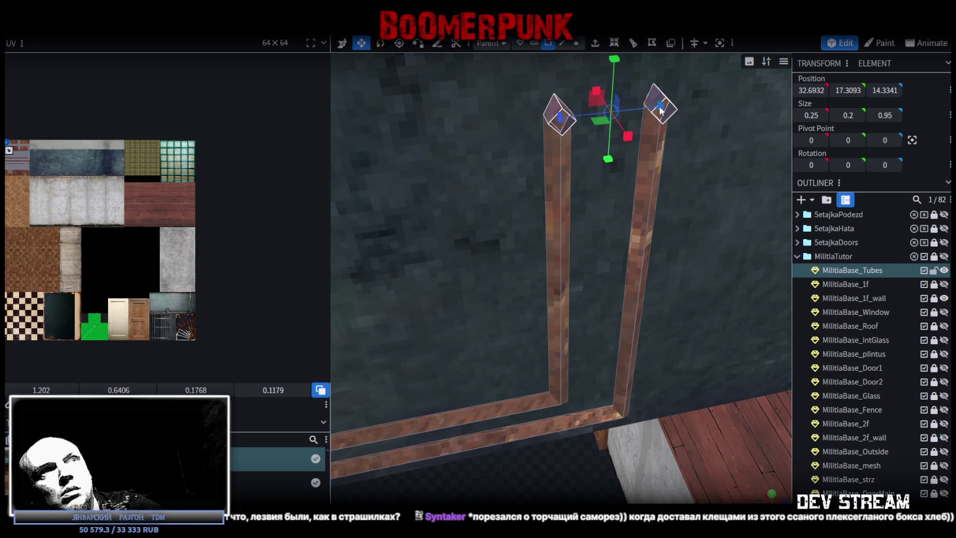
pyautogui.hotkey('ctrl', 'z')
pyautogui.scroll(-3, 559, 300)
pyautogui.hotkey('ctrl', 's')
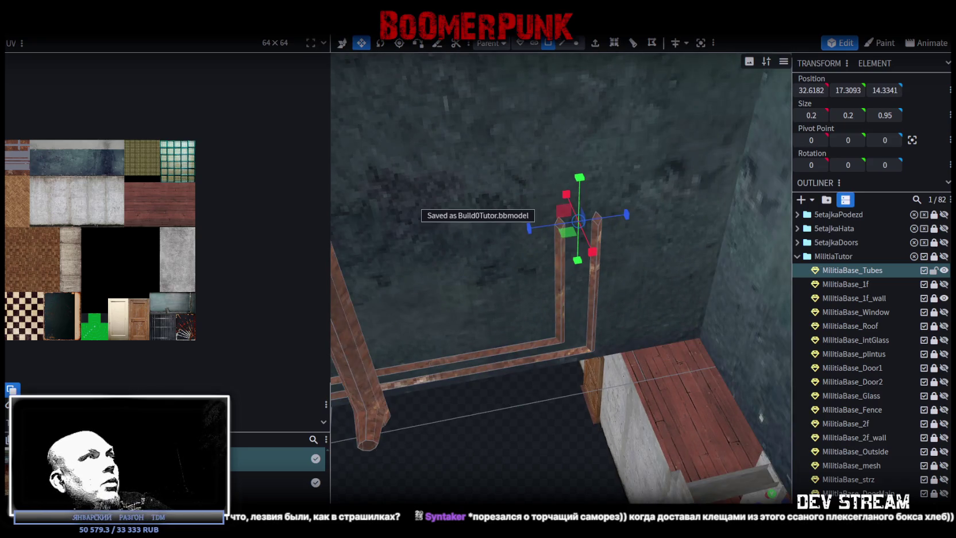
# Step: Export the model as FBX over Build0Tutor.fbx and view the result in Unity around the sink
pyautogui.click(89, 25)
pyautogui.moveTo(202, 227)
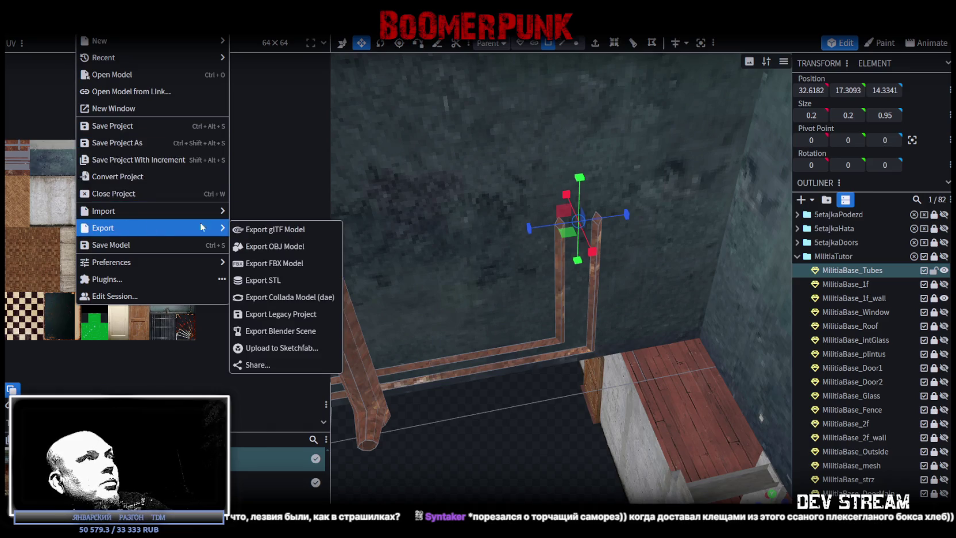
pyautogui.click(279, 265)
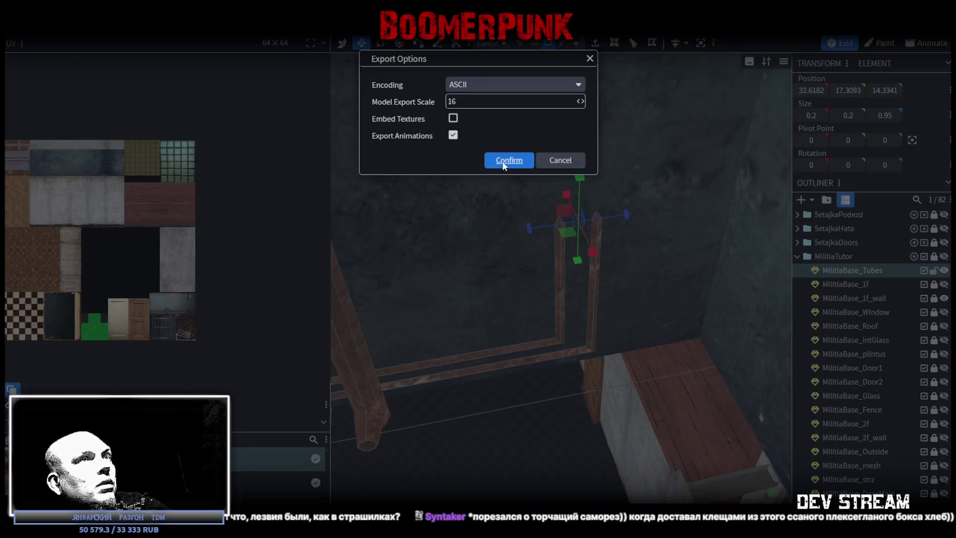
pyautogui.click(502, 161)
pyautogui.doubleClick(236, 113)
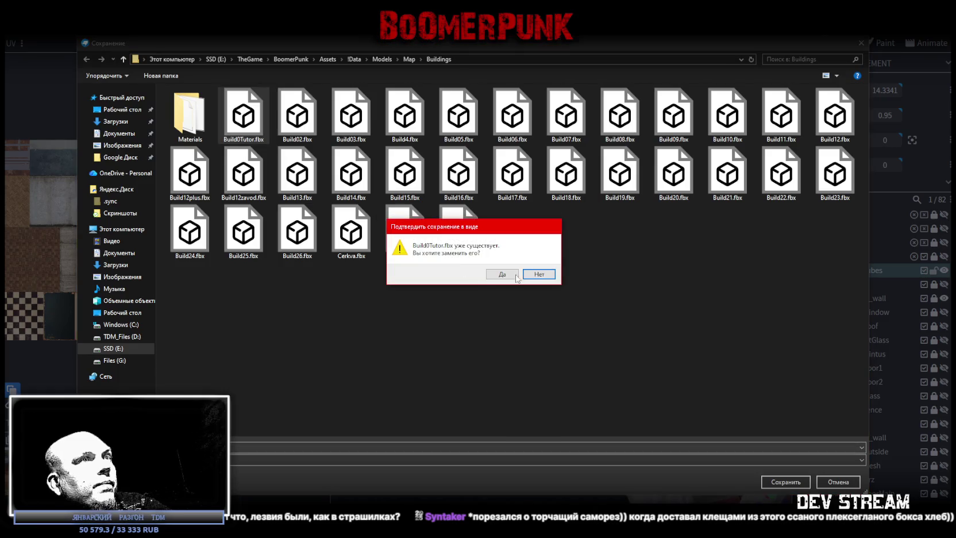
pyautogui.click(502, 273)
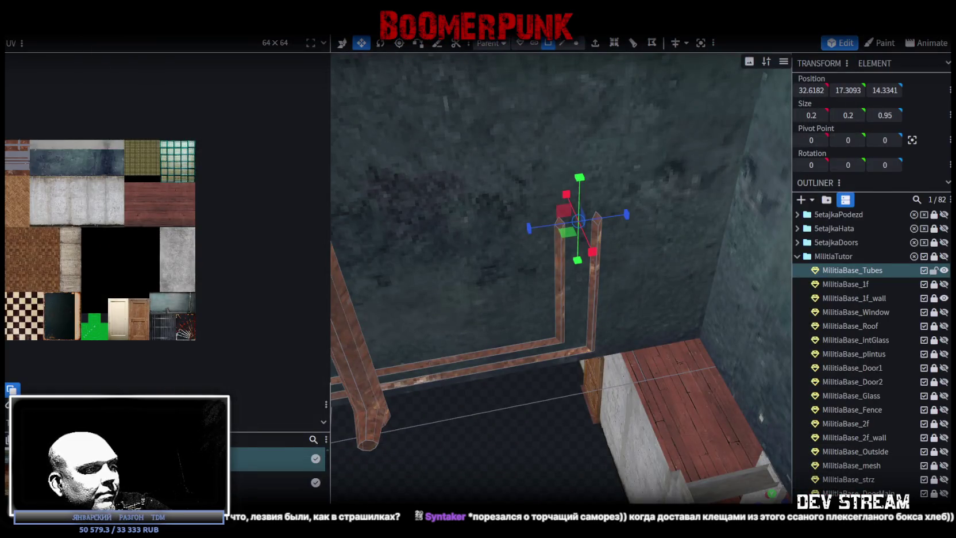
pyautogui.hotkey('alt', 'Tab')
pyautogui.moveTo(577, 230)
pyautogui.mouseDown()
pyautogui.moveTo(389, 265)
pyautogui.moveTo(500, 237)
pyautogui.moveTo(415, 177)
pyautogui.moveTo(471, 235)
pyautogui.mouseUp()
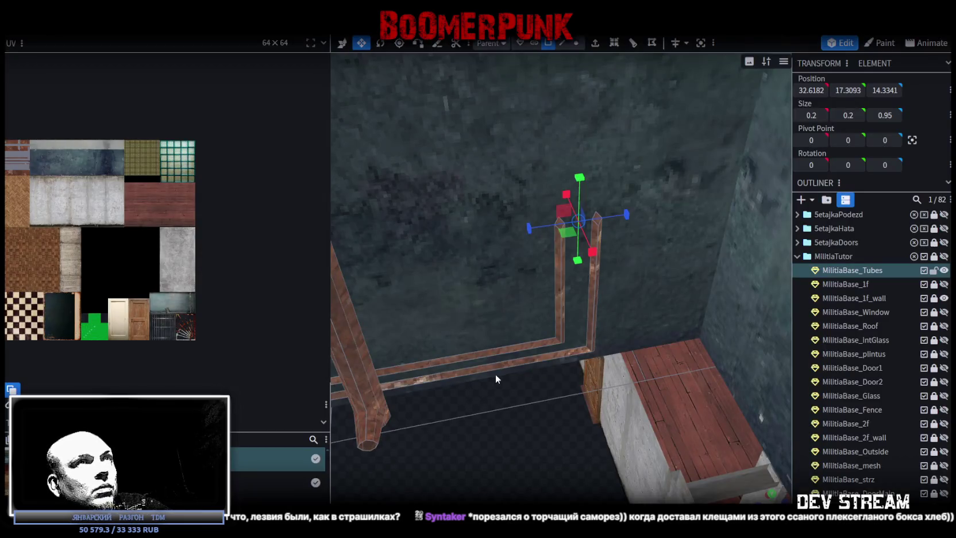
# Step: Lower the pipe posts to Y 15.8093 in vertex mode
pyautogui.click(576, 43)
pyautogui.scroll(-5, 545, 301)
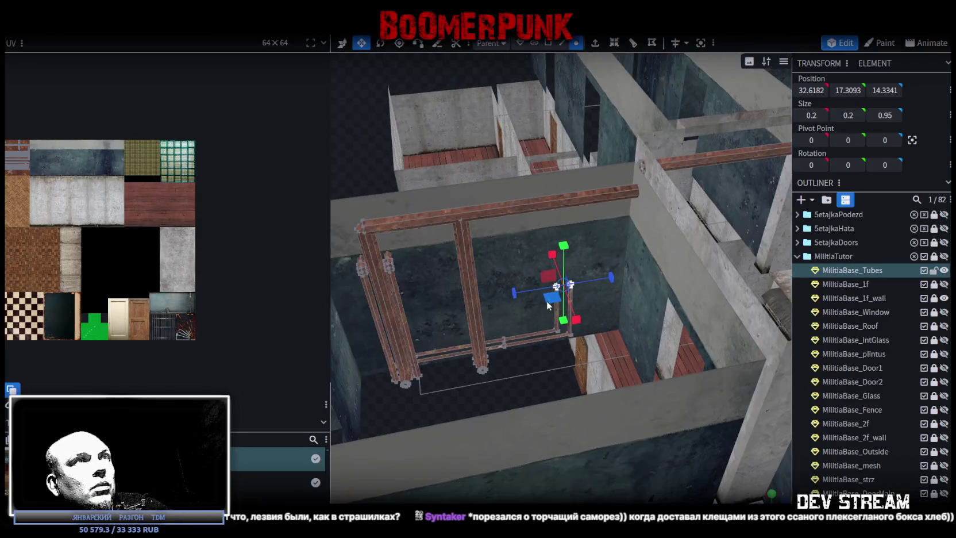
pyautogui.moveTo(550, 381)
pyautogui.mouseDown()
pyautogui.moveTo(526, 404)
pyautogui.moveTo(519, 396)
pyautogui.moveTo(557, 379)
pyautogui.mouseUp()
pyautogui.press('v')
pyautogui.scroll(3, 558, 341)
pyautogui.scroll(-2, 558, 379)
pyautogui.moveTo(556, 124)
pyautogui.mouseDown()
pyautogui.moveTo(558, 209)
pyautogui.moveTo(565, 203)
pyautogui.mouseUp()
# Step: Re-export the model as FBX, overwriting Build0Tutor.fbx, and return to Unity
pyautogui.click(86, 26)
pyautogui.moveTo(150, 227)
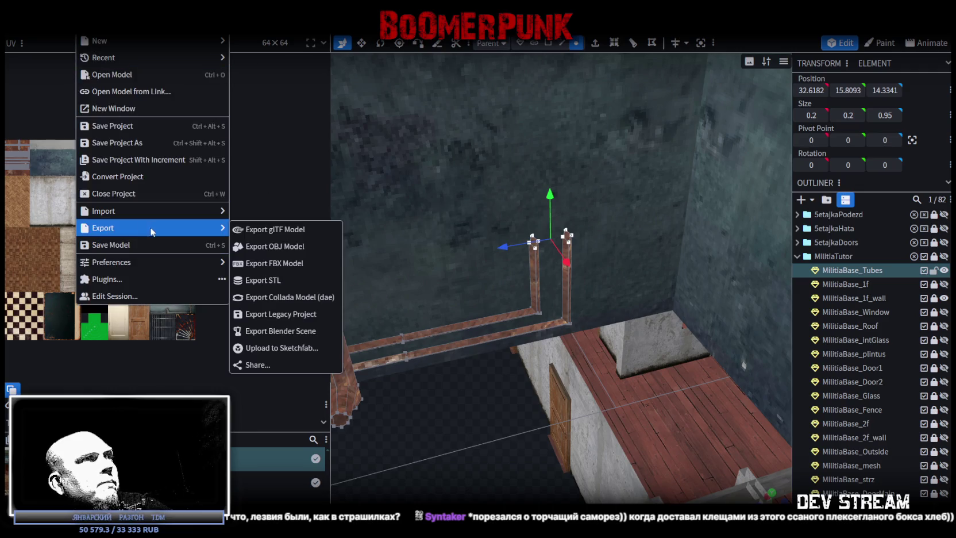
pyautogui.click(286, 264)
pyautogui.click(505, 161)
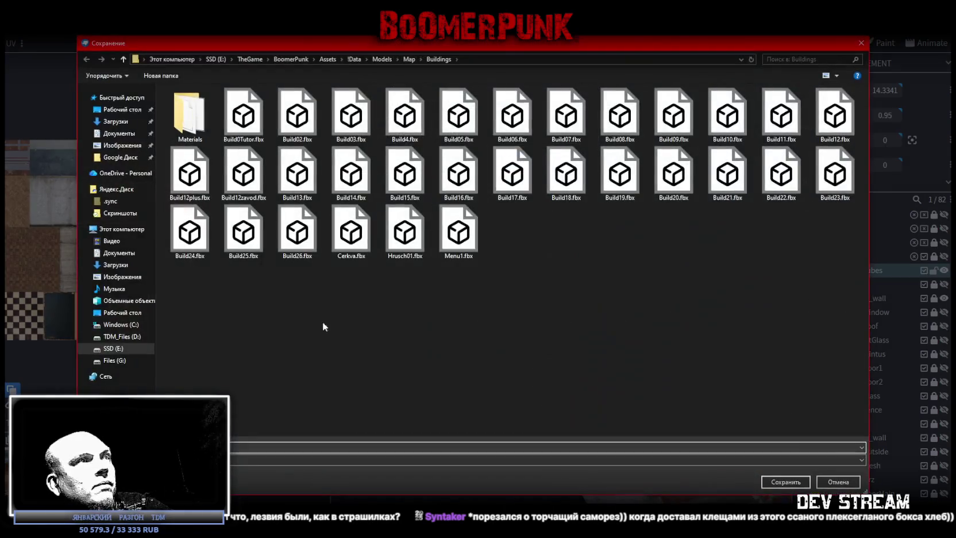
pyautogui.doubleClick(234, 116)
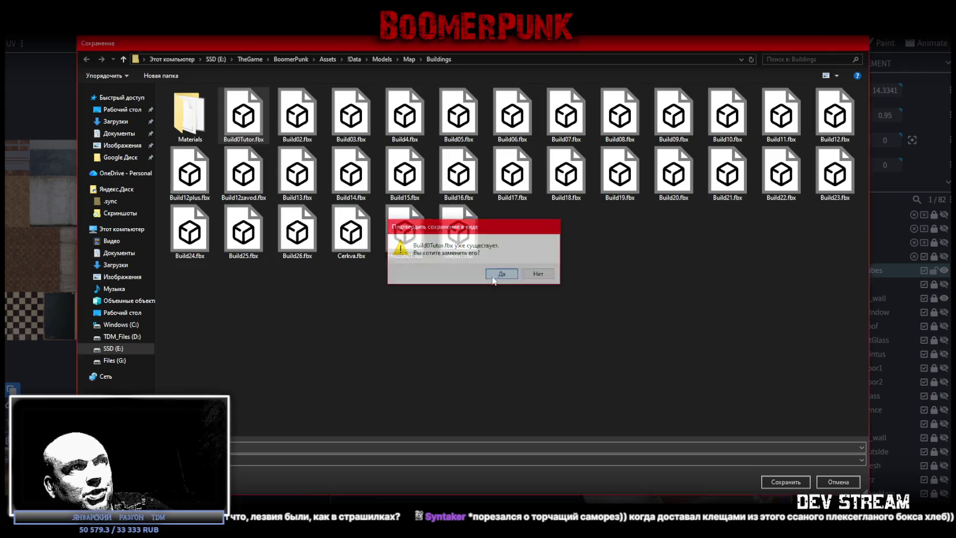
pyautogui.click(498, 274)
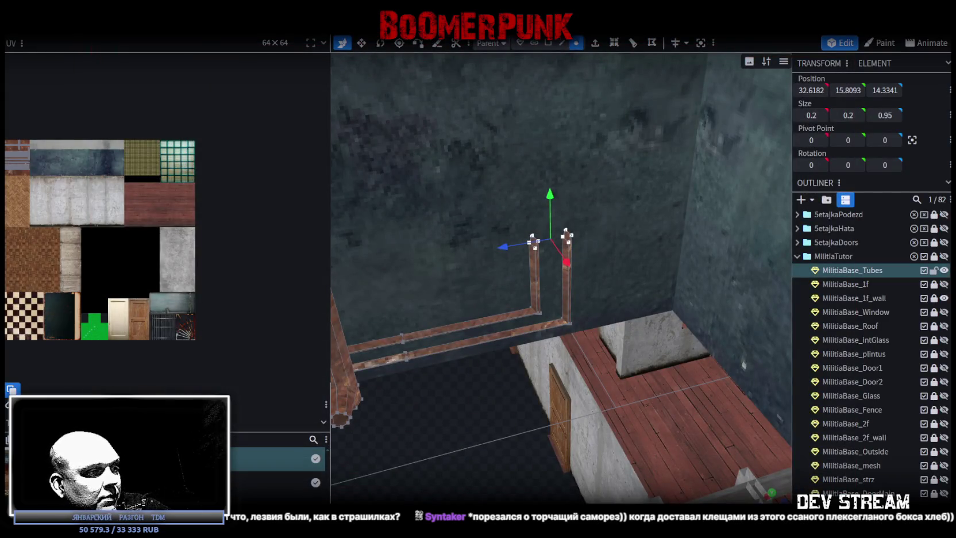
pyautogui.hotkey('alt', 'Tab')
pyautogui.moveTo(435, 312)
pyautogui.mouseDown()
pyautogui.moveTo(518, 209)
pyautogui.moveTo(472, 177)
pyautogui.moveTo(452, 207)
pyautogui.moveTo(487, 313)
pyautogui.mouseUp()
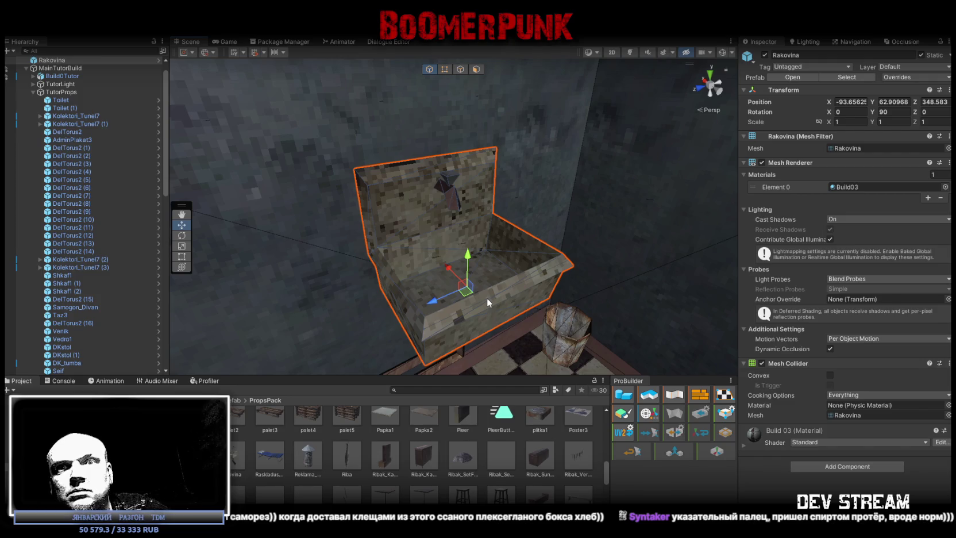
pyautogui.moveTo(487, 297)
pyautogui.mouseDown()
pyautogui.moveTo(527, 246)
pyautogui.moveTo(460, 275)
pyautogui.moveTo(512, 241)
pyautogui.moveTo(529, 244)
pyautogui.mouseUp()
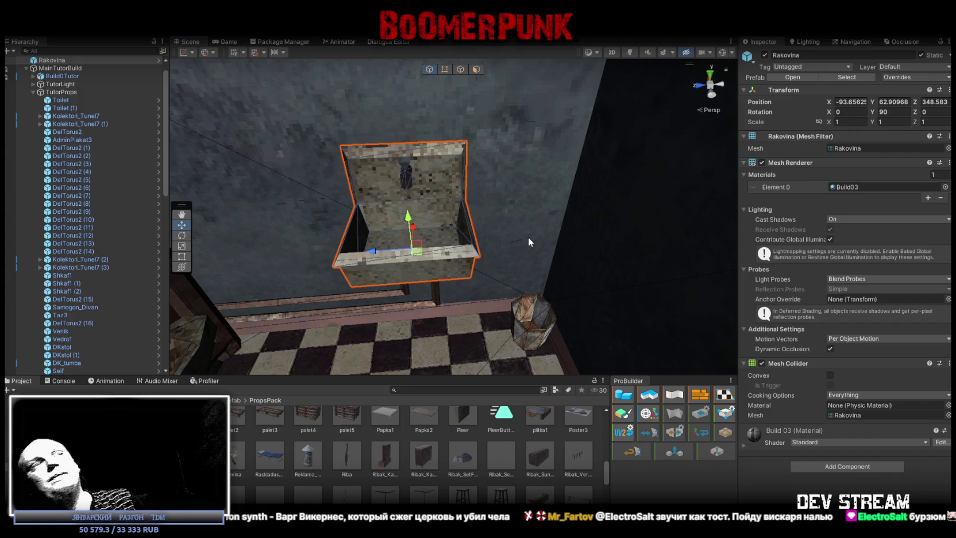
pyautogui.moveTo(517, 174)
pyautogui.mouseDown()
pyautogui.moveTo(458, 196)
pyautogui.moveTo(493, 150)
pyautogui.moveTo(479, 146)
pyautogui.mouseUp()
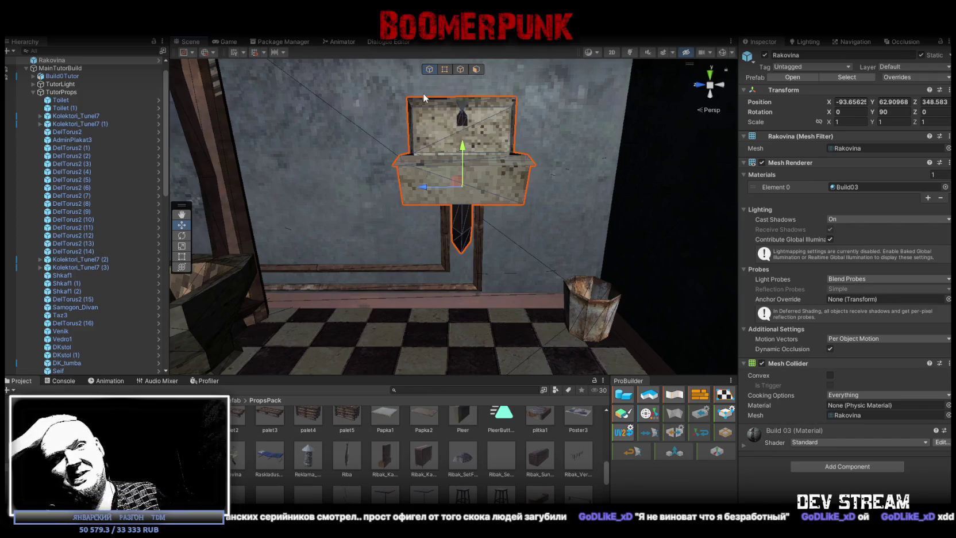
# Step: Select the Taburet stool beside the radiator under the window and frame it
pyautogui.moveTo(586, 256)
pyautogui.mouseDown()
pyautogui.moveTo(374, 239)
pyautogui.moveTo(488, 258)
pyautogui.moveTo(299, 224)
pyautogui.moveTo(468, 190)
pyautogui.moveTo(522, 199)
pyautogui.mouseUp()
pyautogui.click(433, 252)
pyautogui.press('f')
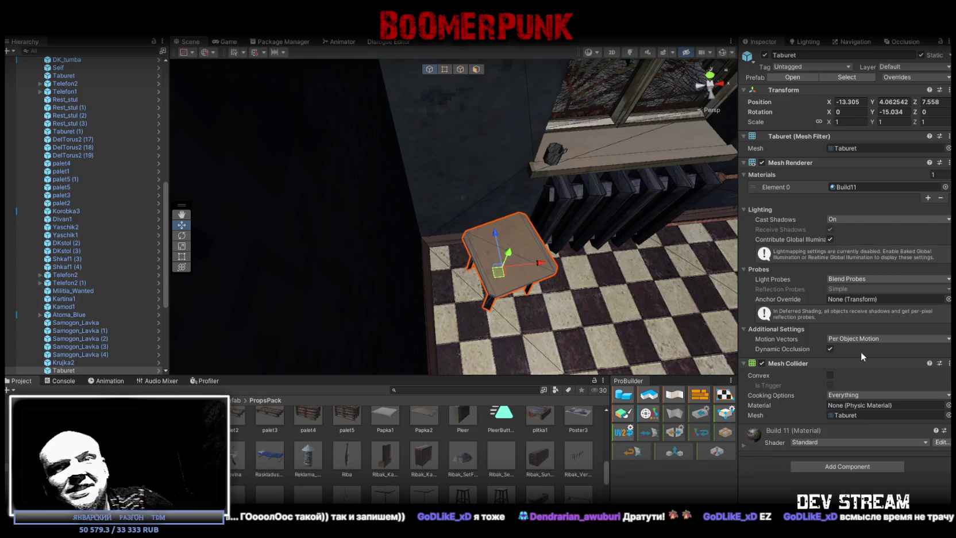
# Step: Nudge the Taburet stool to X -13.402, Z 7.506, view it from above, and duplicate it
pyautogui.press('f')
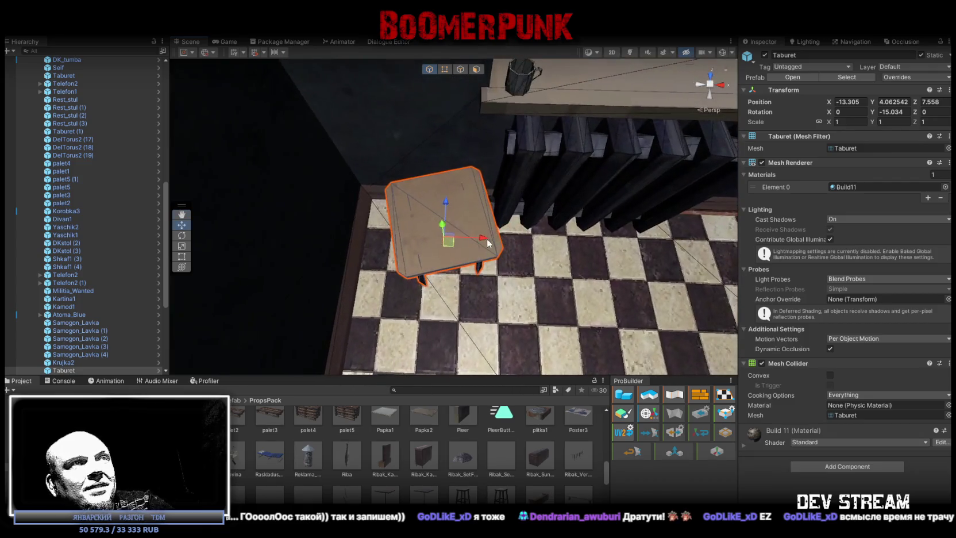
pyautogui.moveTo(439, 245); pyautogui.dragTo(434, 250)
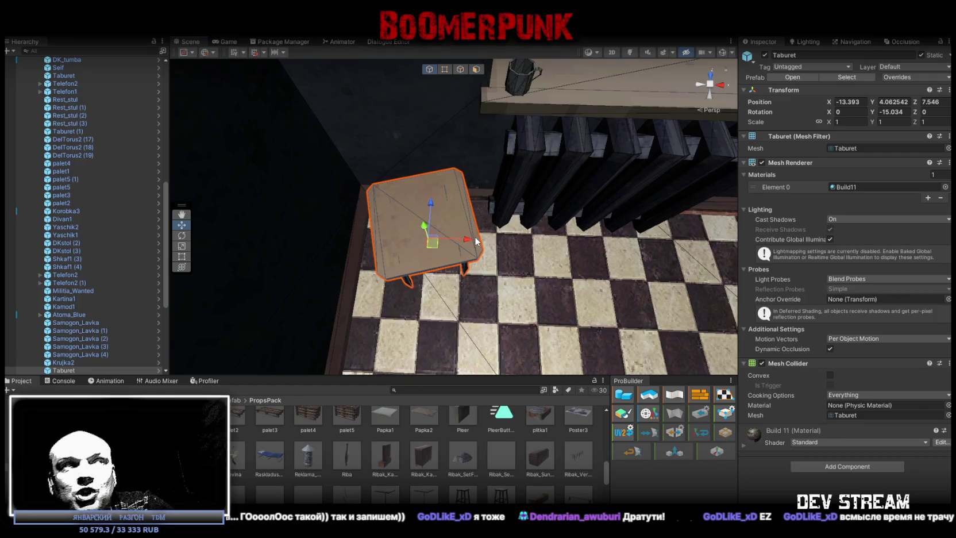
pyautogui.moveTo(506, 265)
pyautogui.mouseDown()
pyautogui.moveTo(513, 270)
pyautogui.moveTo(409, 230)
pyautogui.moveTo(389, 188)
pyautogui.moveTo(379, 191)
pyautogui.mouseUp()
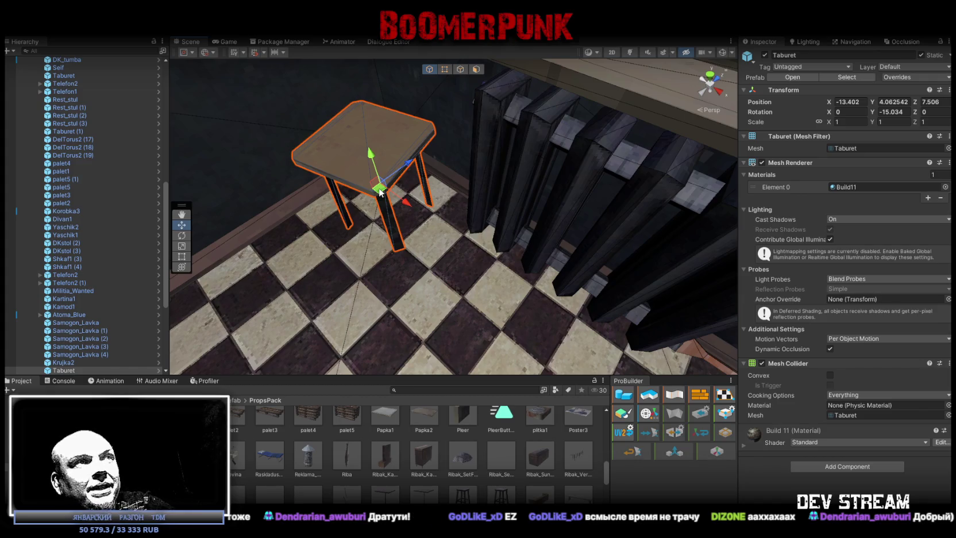
pyautogui.scroll(-5, 403, 195)
pyautogui.moveTo(402, 195)
pyautogui.mouseDown()
pyautogui.moveTo(458, 189)
pyautogui.moveTo(493, 214)
pyautogui.moveTo(558, 200)
pyautogui.moveTo(531, 227)
pyautogui.moveTo(574, 224)
pyautogui.mouseUp()
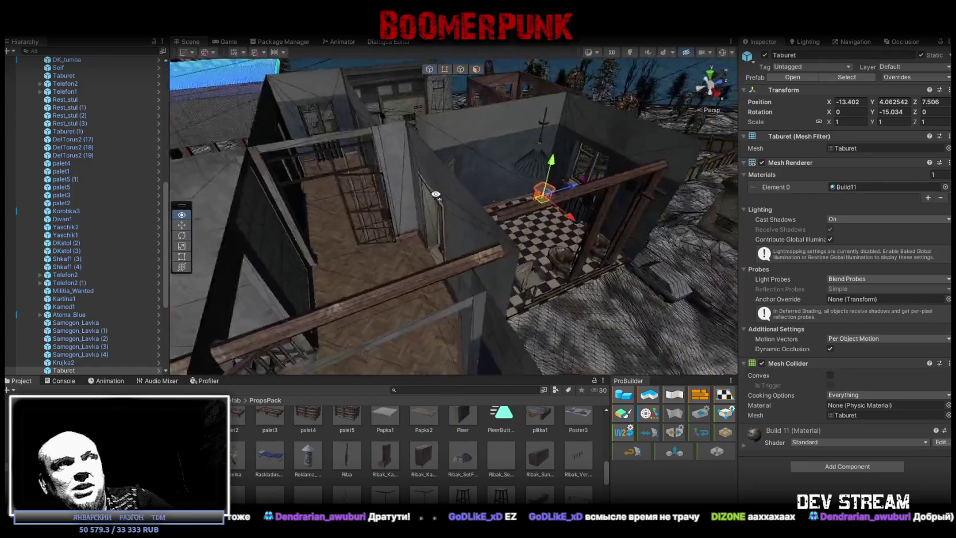
pyautogui.hotkey('ctrl', 'd')
pyautogui.moveTo(600, 182); pyautogui.dragTo(384, 205)
pyautogui.press('f')
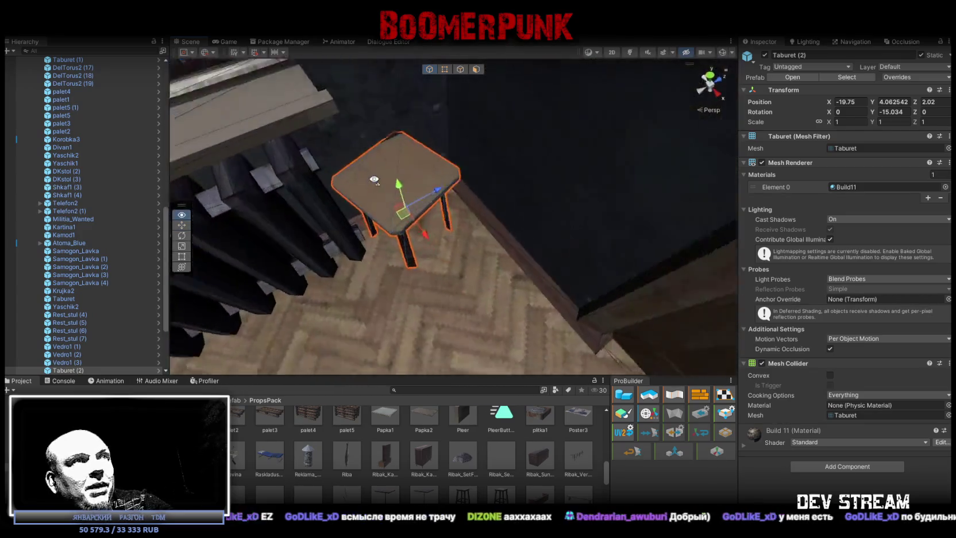
pyautogui.press('e')
pyautogui.moveTo(427, 232)
pyautogui.mouseDown()
pyautogui.moveTo(450, 227)
pyautogui.moveTo(431, 218)
pyautogui.moveTo(345, 247)
pyautogui.moveTo(368, 249)
pyautogui.moveTo(356, 241)
pyautogui.moveTo(369, 203)
pyautogui.moveTo(414, 236)
pyautogui.moveTo(403, 216)
pyautogui.mouseUp()
pyautogui.press('w')
pyautogui.press('e')
pyautogui.press('w')
pyautogui.scroll(-10, 403, 216)
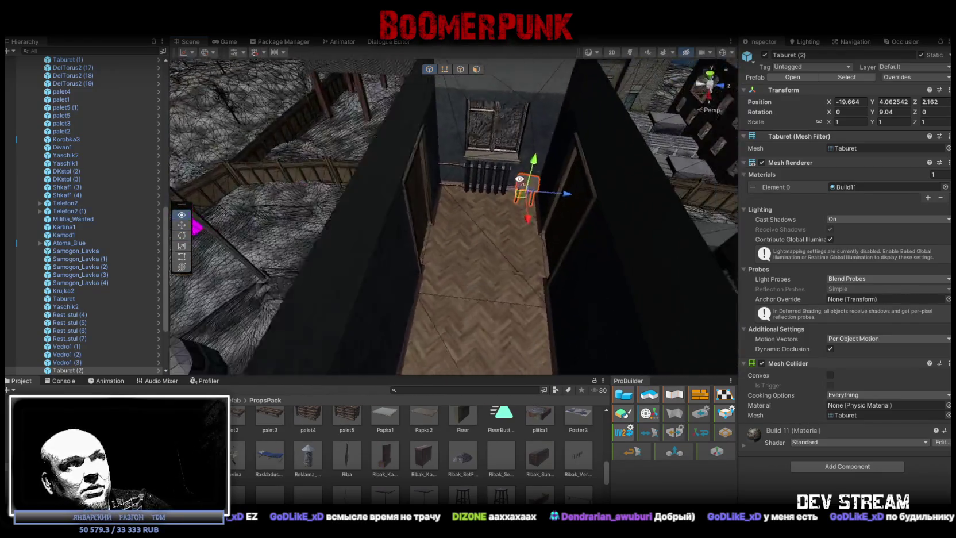
pyautogui.moveTo(603, 194); pyautogui.dragTo(601, 192)
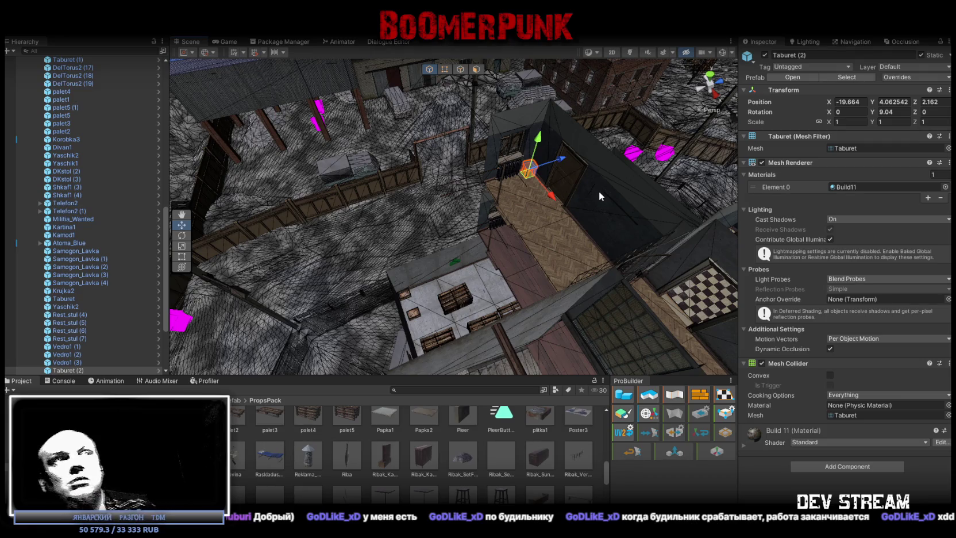
pyautogui.moveTo(599, 191)
pyautogui.mouseDown()
pyautogui.moveTo(752, 296)
pyautogui.moveTo(715, 259)
pyautogui.moveTo(744, 248)
pyautogui.moveTo(723, 244)
pyautogui.moveTo(693, 278)
pyautogui.moveTo(635, 266)
pyautogui.moveTo(580, 222)
pyautogui.moveTo(515, 207)
pyautogui.moveTo(702, 299)
pyautogui.moveTo(538, 278)
pyautogui.moveTo(495, 231)
pyautogui.moveTo(647, 264)
pyautogui.moveTo(717, 307)
pyautogui.moveTo(632, 259)
pyautogui.moveTo(490, 220)
pyautogui.moveTo(654, 136)
pyautogui.moveTo(561, 164)
pyautogui.moveTo(373, 177)
pyautogui.moveTo(494, 192)
pyautogui.mouseUp()
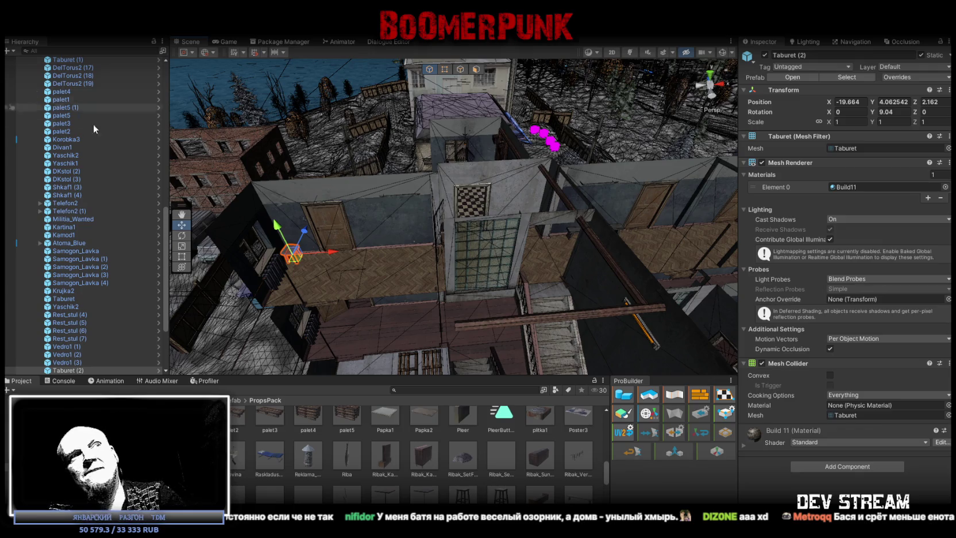
pyautogui.moveTo(428, 184); pyautogui.dragTo(564, 212)
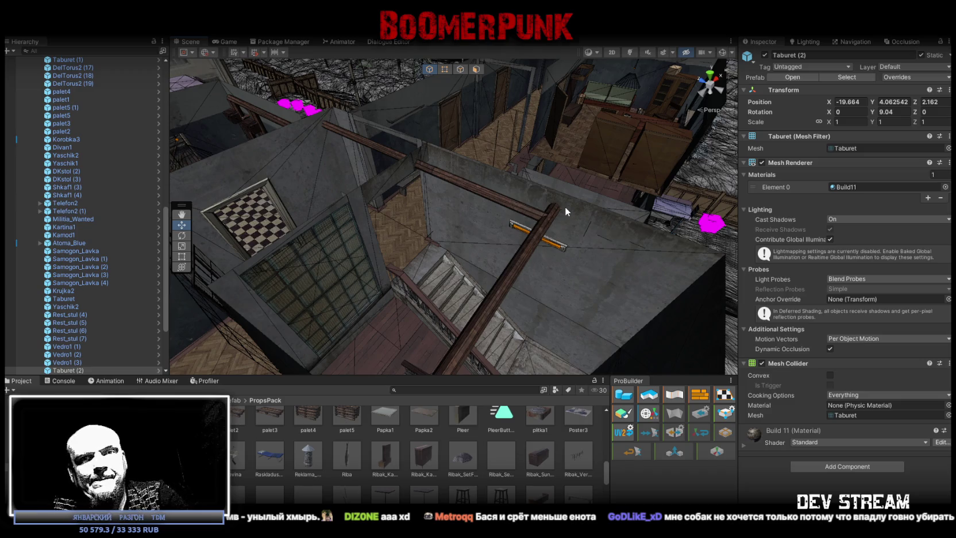
pyautogui.moveTo(568, 203)
pyautogui.mouseDown()
pyautogui.moveTo(537, 180)
pyautogui.moveTo(531, 187)
pyautogui.moveTo(575, 206)
pyautogui.mouseUp()
# Step: Select MilitiaBase_Tubes and fly the camera through the rooms down to where the pipes meet the toilets
pyautogui.click(488, 231)
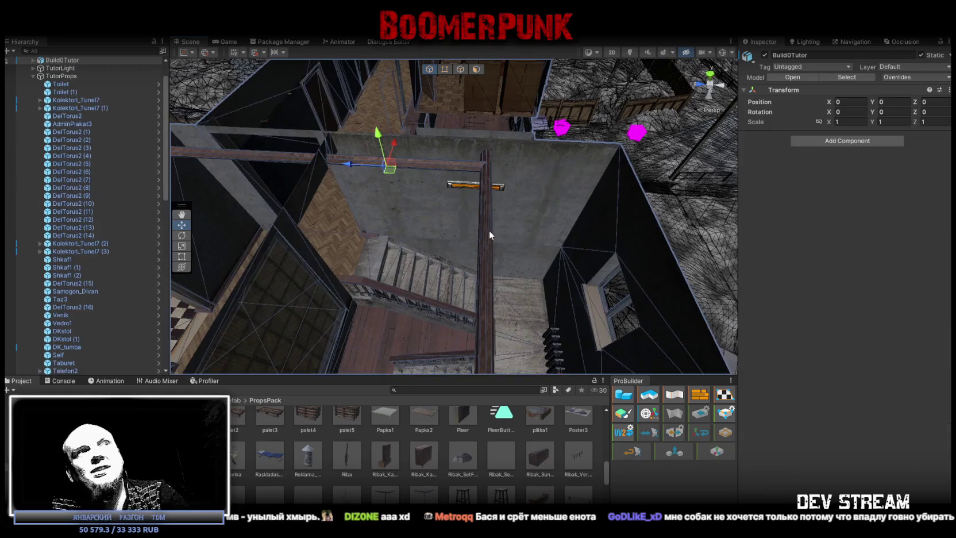
pyautogui.click(488, 211)
pyautogui.moveTo(487, 211)
pyautogui.mouseDown()
pyautogui.moveTo(509, 213)
pyautogui.moveTo(569, 164)
pyautogui.moveTo(484, 195)
pyautogui.mouseUp()
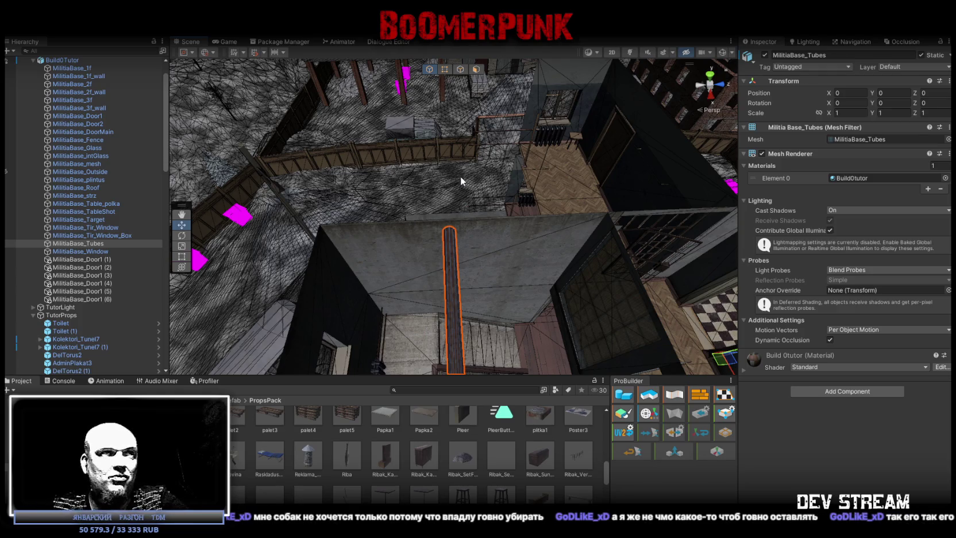
pyautogui.moveTo(463, 177)
pyautogui.mouseDown()
pyautogui.moveTo(499, 253)
pyautogui.moveTo(504, 245)
pyautogui.moveTo(497, 236)
pyautogui.moveTo(493, 268)
pyautogui.moveTo(345, 245)
pyautogui.mouseUp()
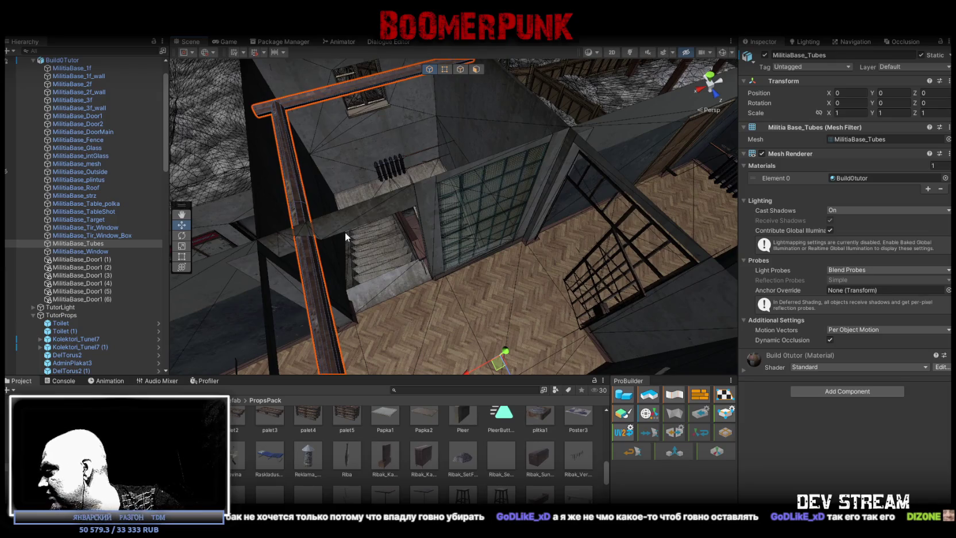
pyautogui.moveTo(345, 232)
pyautogui.mouseDown()
pyautogui.moveTo(370, 245)
pyautogui.moveTo(447, 232)
pyautogui.moveTo(452, 221)
pyautogui.moveTo(519, 220)
pyautogui.moveTo(478, 228)
pyautogui.moveTo(460, 253)
pyautogui.moveTo(472, 241)
pyautogui.mouseUp()
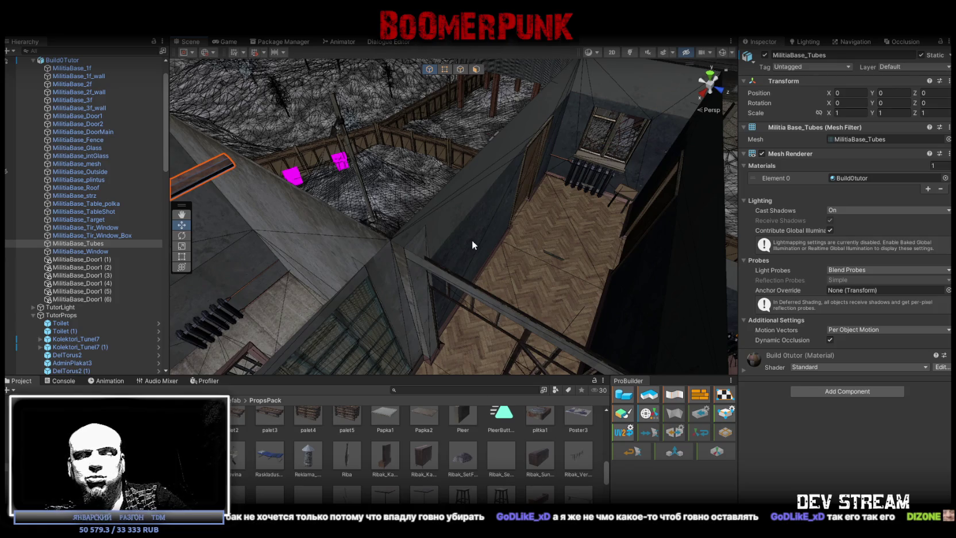
pyautogui.moveTo(566, 224)
pyautogui.mouseDown()
pyautogui.moveTo(455, 222)
pyautogui.moveTo(448, 204)
pyautogui.moveTo(473, 198)
pyautogui.moveTo(339, 133)
pyautogui.moveTo(296, 185)
pyautogui.moveTo(493, 342)
pyautogui.mouseUp()
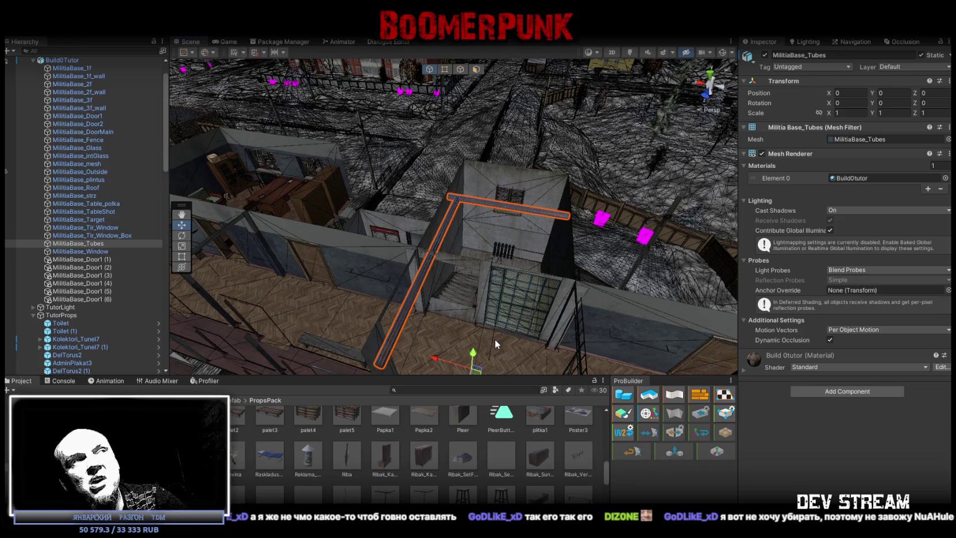
pyautogui.moveTo(528, 171)
pyautogui.mouseDown()
pyautogui.moveTo(440, 212)
pyautogui.moveTo(488, 199)
pyautogui.moveTo(468, 198)
pyautogui.moveTo(565, 222)
pyautogui.moveTo(465, 256)
pyautogui.moveTo(639, 176)
pyautogui.moveTo(632, 254)
pyautogui.moveTo(581, 233)
pyautogui.mouseUp()
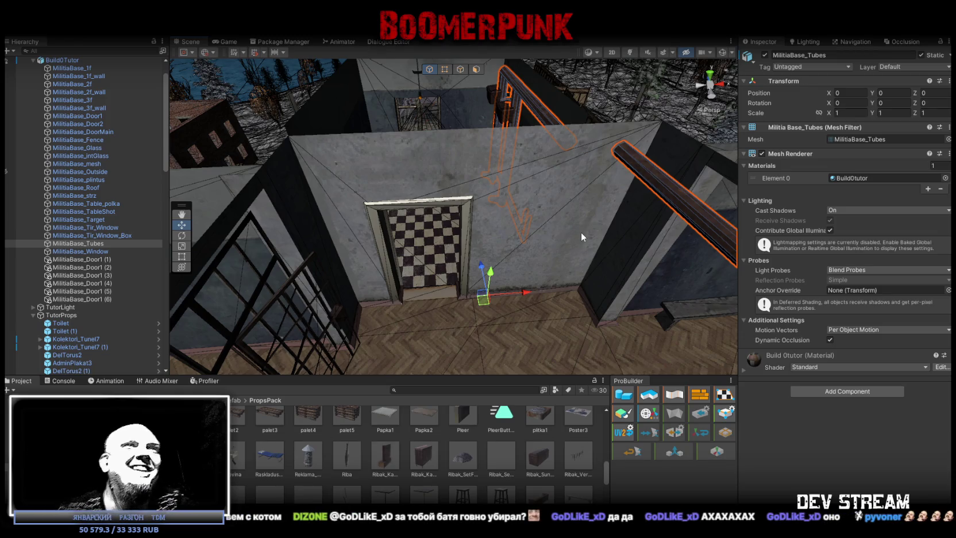
pyautogui.moveTo(534, 172)
pyautogui.mouseDown()
pyautogui.moveTo(682, 185)
pyautogui.moveTo(508, 228)
pyautogui.moveTo(493, 243)
pyautogui.moveTo(327, 222)
pyautogui.moveTo(415, 208)
pyautogui.mouseUp()
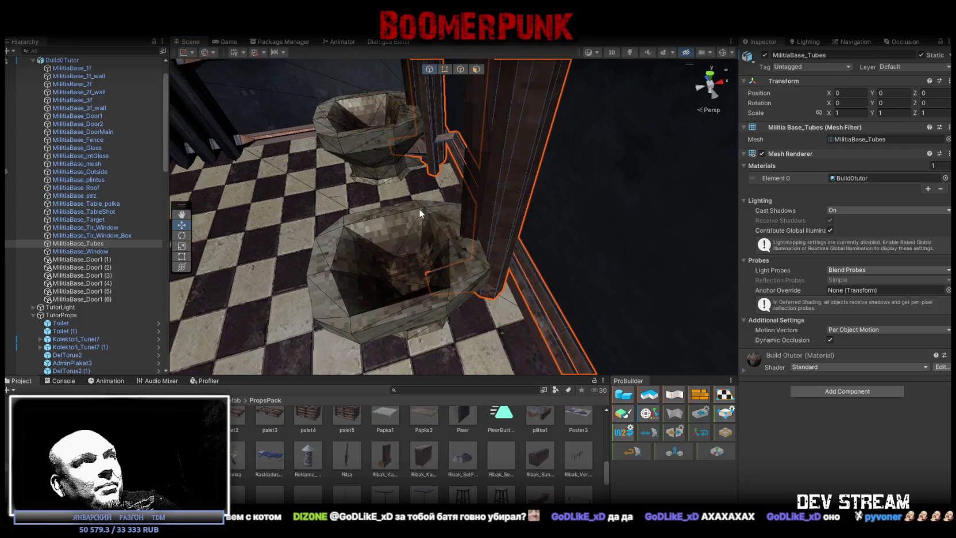
# Step: Turn Toilet (1) a few degrees off square
pyautogui.click(423, 205)
pyautogui.keyDown('shift'); pyautogui.click(383, 141); pyautogui.keyUp('shift')
pyautogui.moveTo(384, 141)
pyautogui.mouseDown()
pyautogui.moveTo(475, 146)
pyautogui.moveTo(463, 175)
pyautogui.moveTo(589, 190)
pyautogui.mouseUp()
pyautogui.click(536, 220)
pyautogui.press('f')
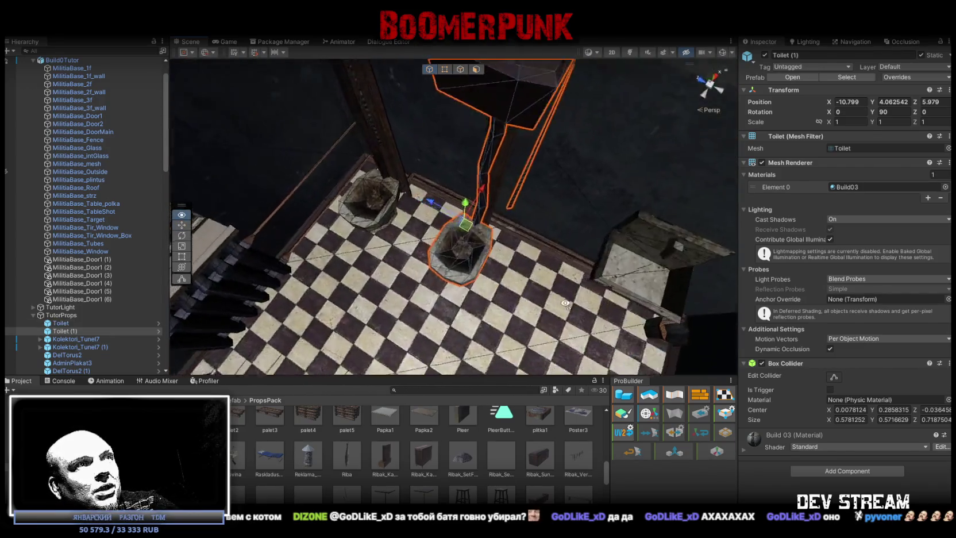
pyautogui.press('e')
pyautogui.moveTo(464, 226)
pyautogui.mouseDown()
pyautogui.moveTo(406, 197)
pyautogui.moveTo(433, 182)
pyautogui.moveTo(311, 74)
pyautogui.mouseUp()
pyautogui.press('w')
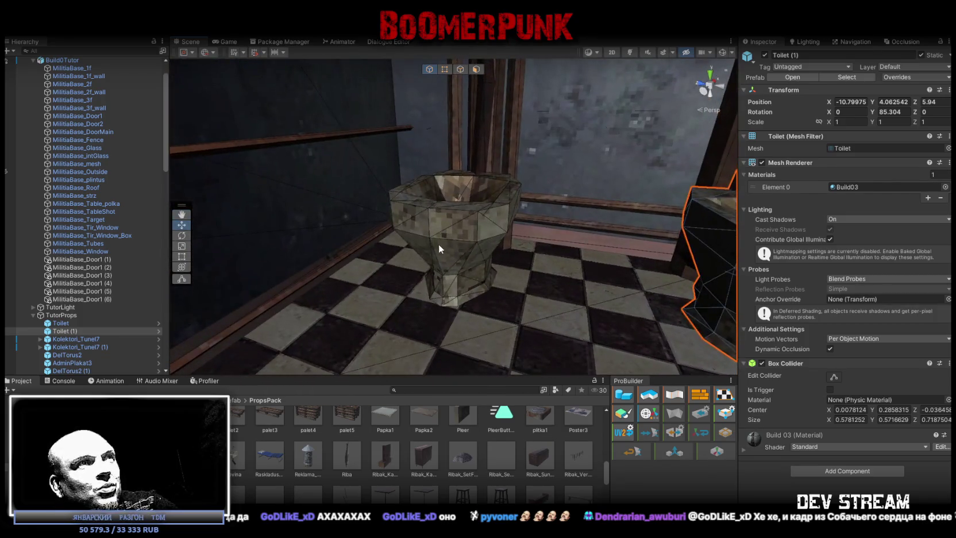
# Step: Rotate the other toilet to 92.219° on Y and nudge it slightly lower
pyautogui.click(438, 244)
pyautogui.moveTo(434, 185)
pyautogui.mouseDown()
pyautogui.moveTo(521, 182)
pyautogui.moveTo(426, 246)
pyautogui.moveTo(438, 266)
pyautogui.mouseUp()
pyautogui.press('e')
pyautogui.moveTo(458, 310); pyautogui.dragTo(466, 317)
pyautogui.press('w')
pyautogui.moveTo(455, 262)
pyautogui.mouseDown()
pyautogui.moveTo(461, 266)
pyautogui.moveTo(540, 148)
pyautogui.moveTo(533, 102)
pyautogui.moveTo(495, 122)
pyautogui.moveTo(424, 219)
pyautogui.moveTo(413, 213)
pyautogui.moveTo(453, 196)
pyautogui.moveTo(425, 194)
pyautogui.moveTo(571, 262)
pyautogui.moveTo(582, 226)
pyautogui.moveTo(537, 217)
pyautogui.moveTo(478, 182)
pyautogui.moveTo(460, 190)
pyautogui.moveTo(473, 194)
pyautogui.mouseUp()
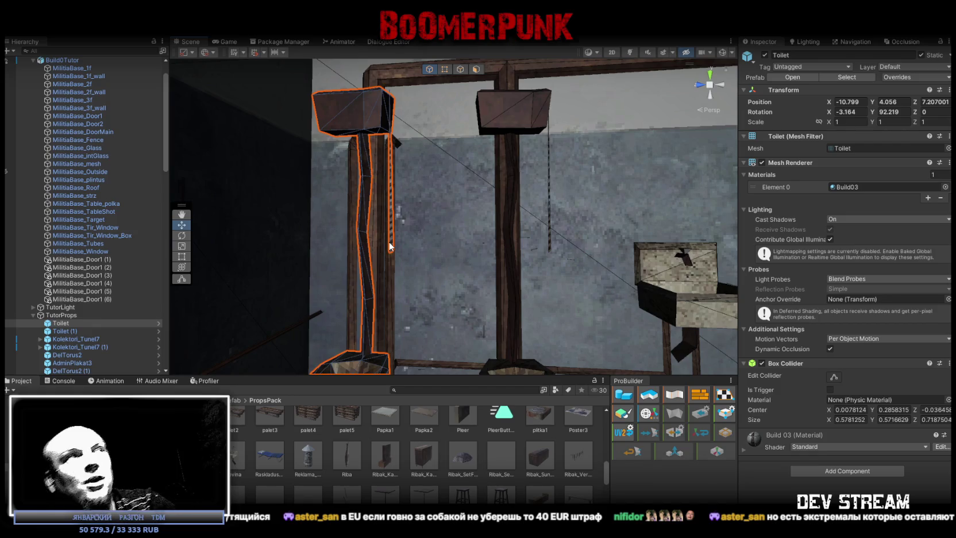
pyautogui.moveTo(403, 276)
pyautogui.mouseDown()
pyautogui.moveTo(436, 253)
pyautogui.moveTo(520, 277)
pyautogui.moveTo(556, 251)
pyautogui.moveTo(652, 237)
pyautogui.moveTo(575, 245)
pyautogui.moveTo(616, 248)
pyautogui.moveTo(592, 236)
pyautogui.moveTo(517, 238)
pyautogui.moveTo(216, 264)
pyautogui.moveTo(210, 215)
pyautogui.moveTo(284, 245)
pyautogui.mouseUp()
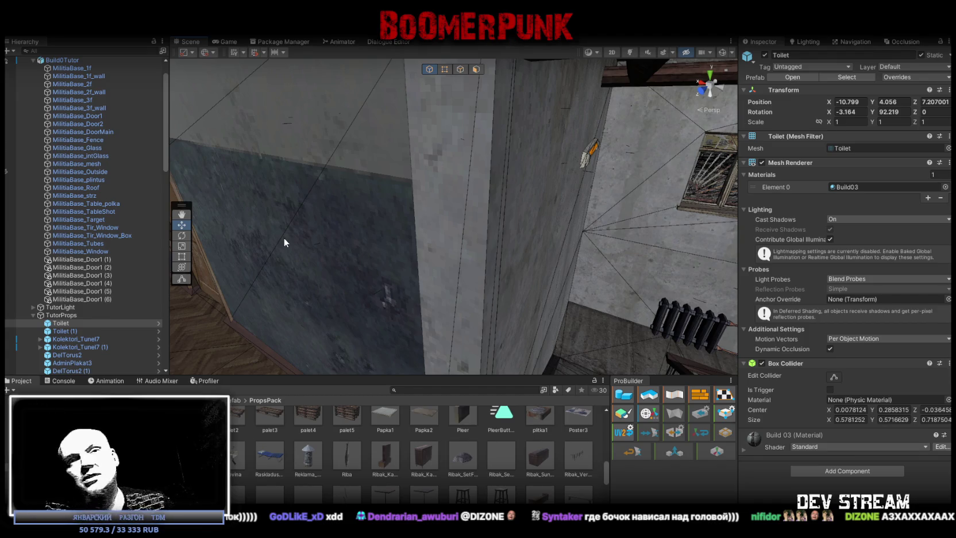
pyautogui.moveTo(464, 214)
pyautogui.mouseDown()
pyautogui.moveTo(501, 207)
pyautogui.moveTo(639, 260)
pyautogui.mouseUp()
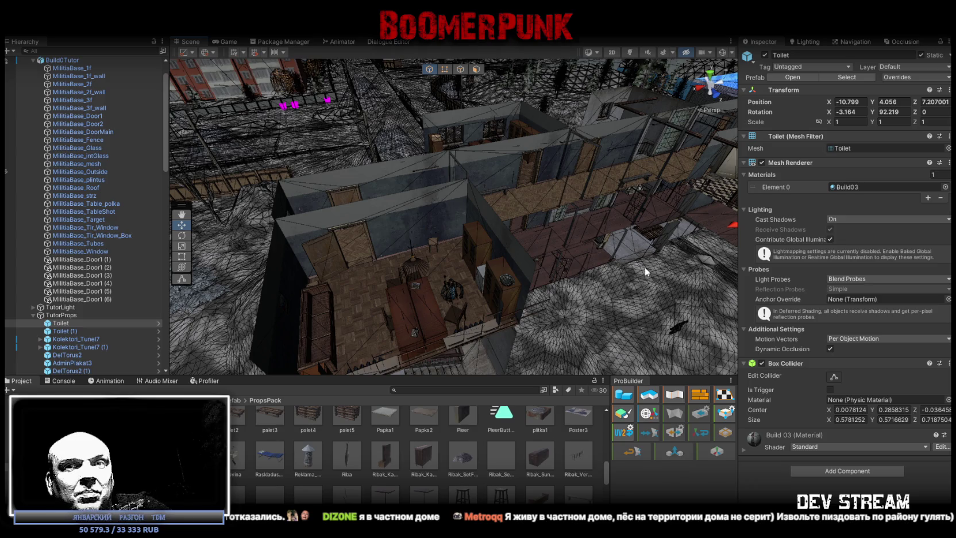
pyautogui.moveTo(701, 175)
pyautogui.mouseDown()
pyautogui.moveTo(375, 236)
pyautogui.moveTo(459, 241)
pyautogui.moveTo(559, 228)
pyautogui.moveTo(563, 213)
pyautogui.moveTo(415, 318)
pyautogui.moveTo(609, 350)
pyautogui.moveTo(447, 314)
pyautogui.mouseUp()
pyautogui.click(400, 322)
# Step: Duplicate the Samogon_Lavka bench, then move and slightly turn the copy into place
pyautogui.hotkey('ctrl', 'd')
pyautogui.moveTo(396, 290)
pyautogui.mouseDown()
pyautogui.moveTo(466, 246)
pyautogui.moveTo(439, 188)
pyautogui.moveTo(448, 213)
pyautogui.moveTo(418, 229)
pyautogui.moveTo(489, 258)
pyautogui.moveTo(406, 312)
pyautogui.moveTo(565, 270)
pyautogui.moveTo(566, 205)
pyautogui.mouseUp()
pyautogui.press('e')
pyautogui.moveTo(537, 163)
pyautogui.mouseDown()
pyautogui.moveTo(533, 156)
pyautogui.moveTo(600, 197)
pyautogui.moveTo(482, 212)
pyautogui.moveTo(509, 251)
pyautogui.mouseUp()
pyautogui.press('w')
pyautogui.moveTo(509, 251)
pyautogui.mouseDown()
pyautogui.moveTo(587, 258)
pyautogui.moveTo(489, 249)
pyautogui.moveTo(266, 198)
pyautogui.mouseUp()
# Step: Rotate Samogon_Lavka (2) to about -90 degrees and slide it along the corridor wall
pyautogui.click(402, 230)
pyautogui.press('f')
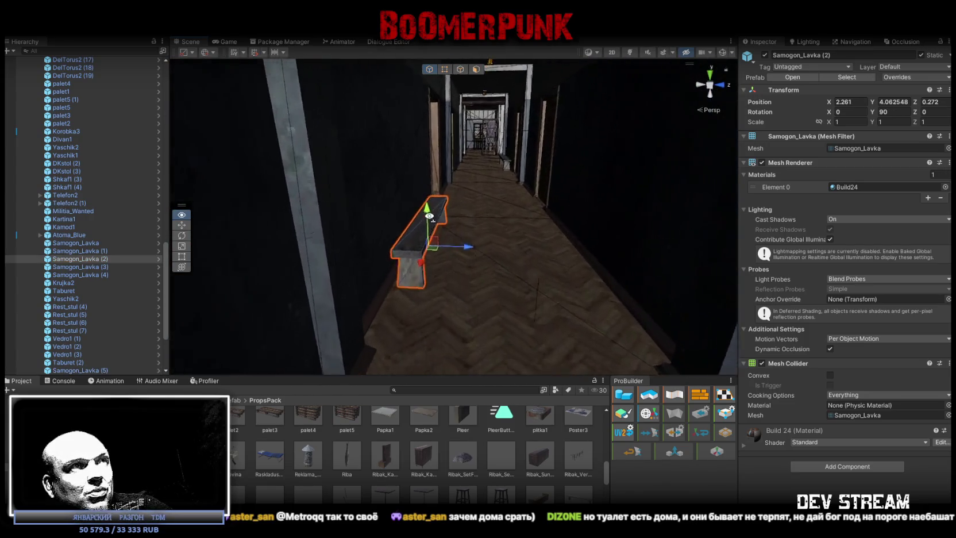
pyautogui.press('e')
pyautogui.moveTo(435, 234)
pyautogui.mouseDown()
pyautogui.moveTo(540, 243)
pyautogui.moveTo(692, 230)
pyautogui.moveTo(363, 222)
pyautogui.moveTo(213, 253)
pyautogui.moveTo(227, 251)
pyautogui.mouseUp()
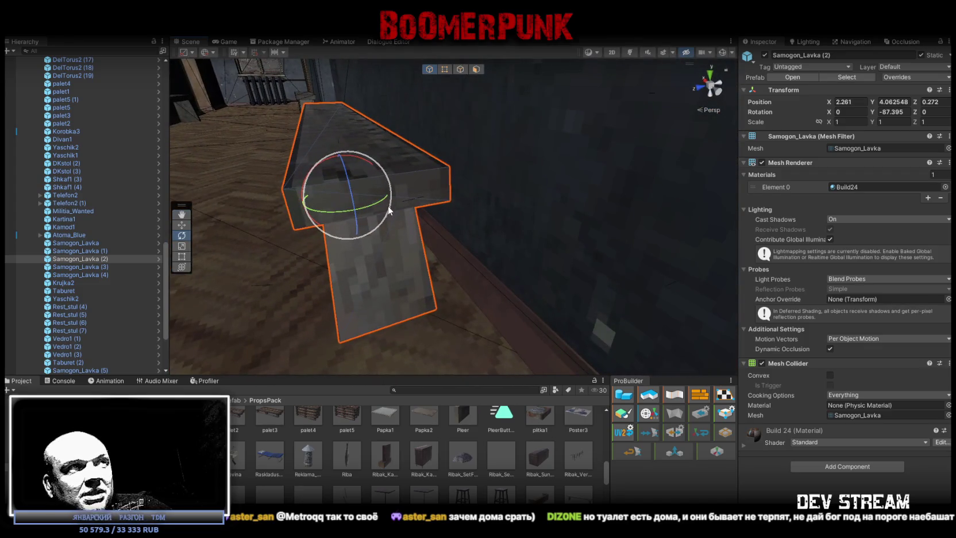
pyautogui.moveTo(377, 203)
pyautogui.mouseDown()
pyautogui.moveTo(638, 300)
pyautogui.moveTo(460, 251)
pyautogui.mouseUp()
pyautogui.press('w')
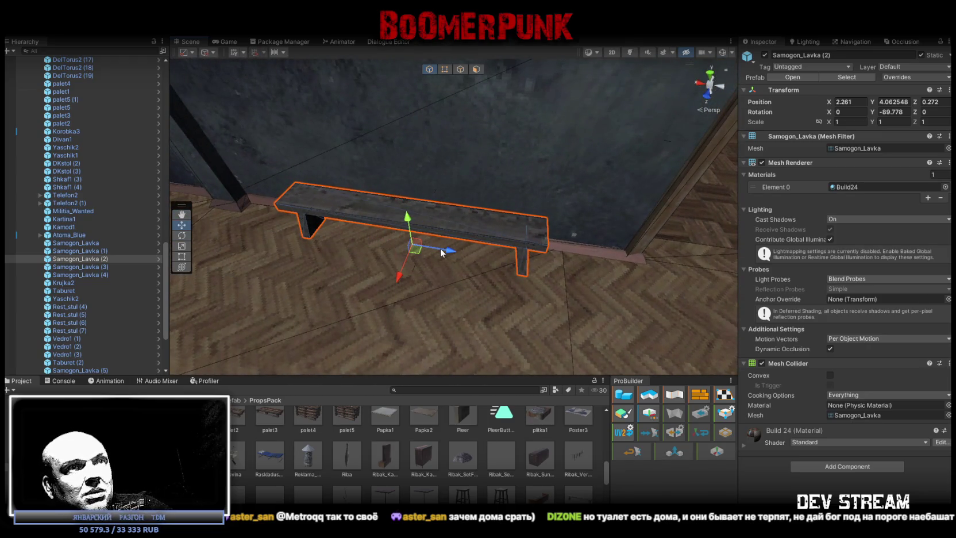
pyautogui.moveTo(440, 248); pyautogui.dragTo(584, 277)
pyautogui.hotkey('ctrl', 'z')
pyautogui.hotkey('ctrl', 'z')
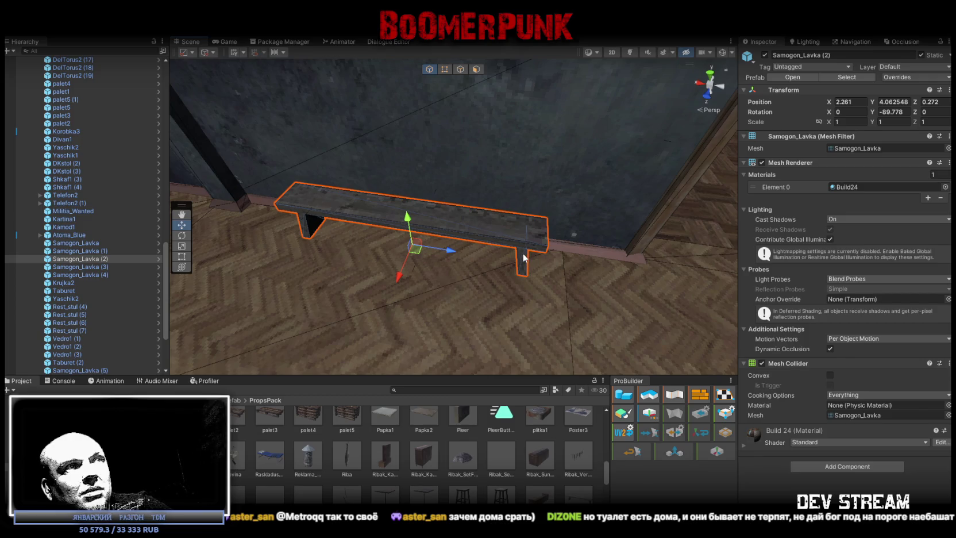
pyautogui.moveTo(421, 243)
pyautogui.mouseDown()
pyautogui.moveTo(397, 259)
pyautogui.moveTo(487, 251)
pyautogui.moveTo(493, 235)
pyautogui.moveTo(720, 235)
pyautogui.moveTo(566, 212)
pyautogui.moveTo(447, 227)
pyautogui.moveTo(572, 160)
pyautogui.moveTo(495, 226)
pyautogui.moveTo(669, 227)
pyautogui.moveTo(597, 313)
pyautogui.moveTo(419, 192)
pyautogui.mouseUp()
pyautogui.click(495, 225)
pyautogui.hotkey('ctrl', 'd')
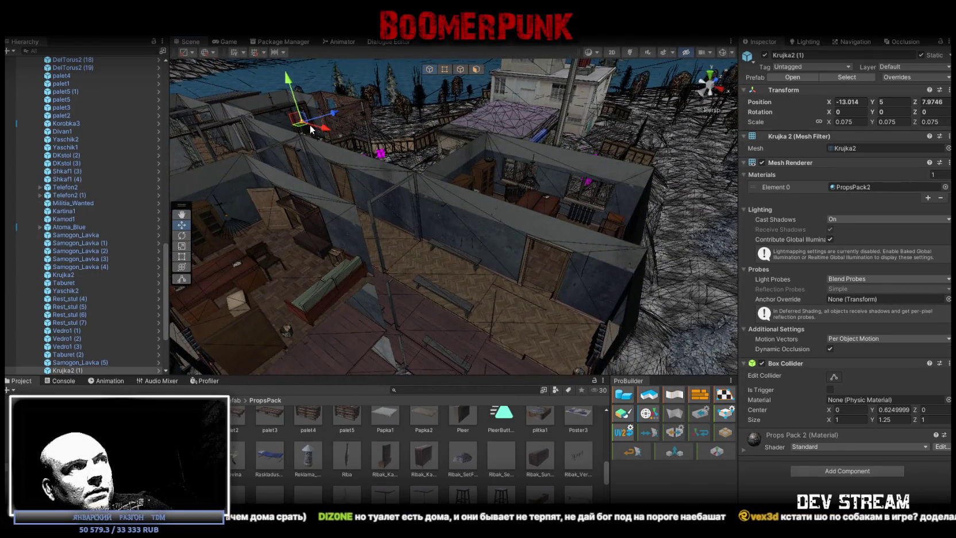
pyautogui.moveTo(302, 129)
pyautogui.mouseDown()
pyautogui.moveTo(626, 328)
pyautogui.moveTo(600, 298)
pyautogui.mouseUp()
pyautogui.press('f')
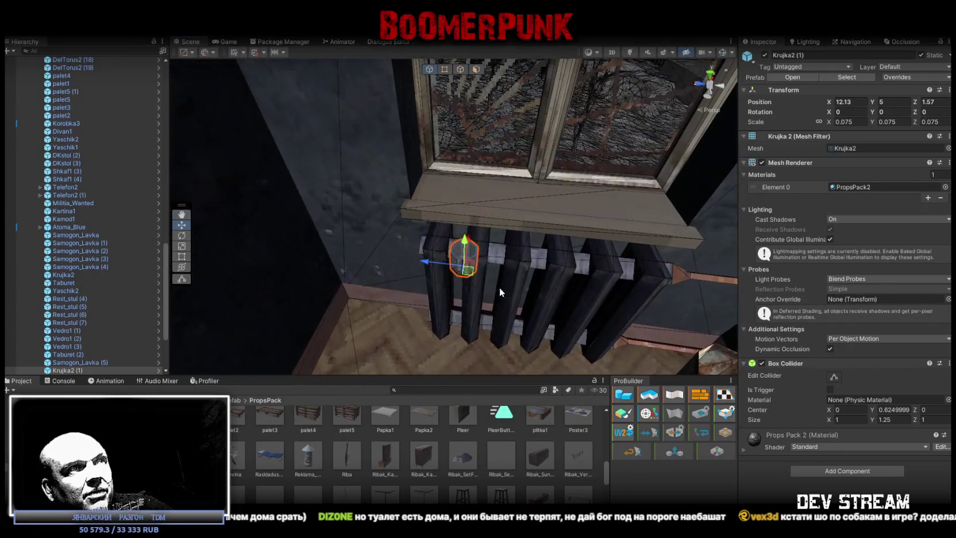
pyautogui.moveTo(461, 258)
pyautogui.mouseDown()
pyautogui.moveTo(402, 207)
pyautogui.moveTo(424, 233)
pyautogui.mouseUp()
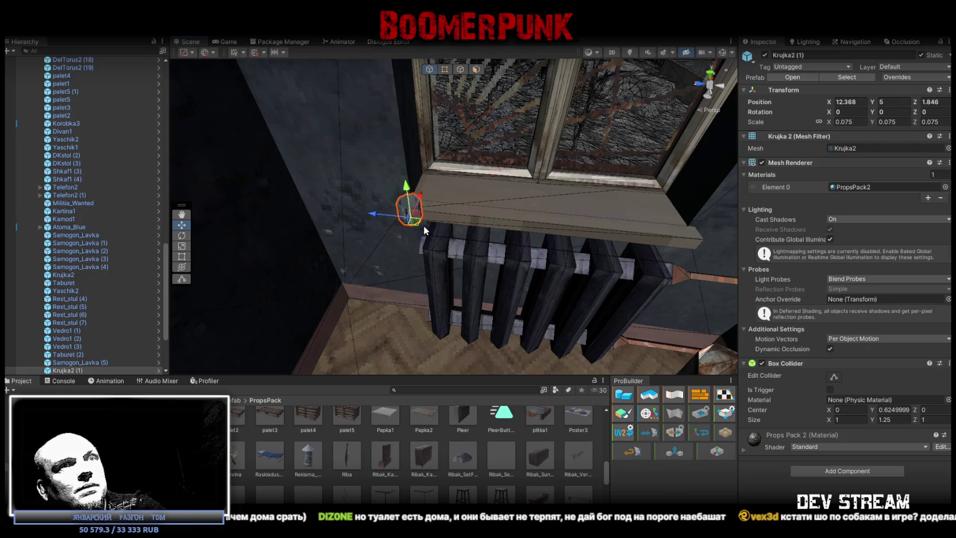
pyautogui.press('Delete')
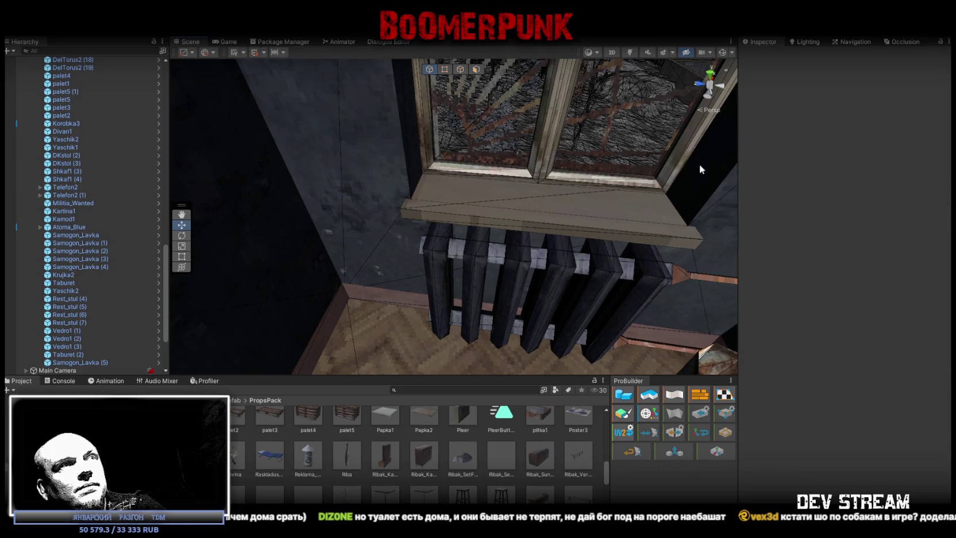
pyautogui.hotkey('alt', 'Tab')
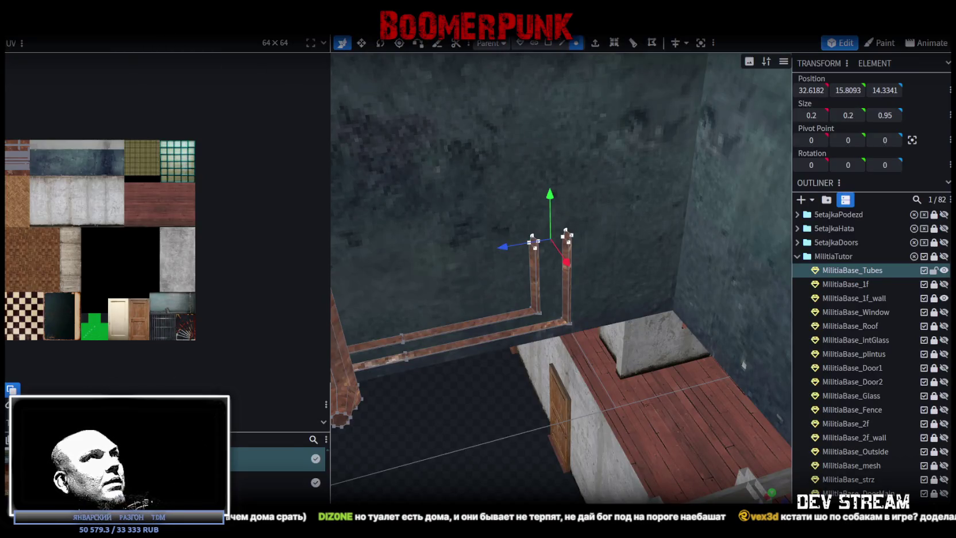
pyautogui.hotkey('alt', 'Tab')
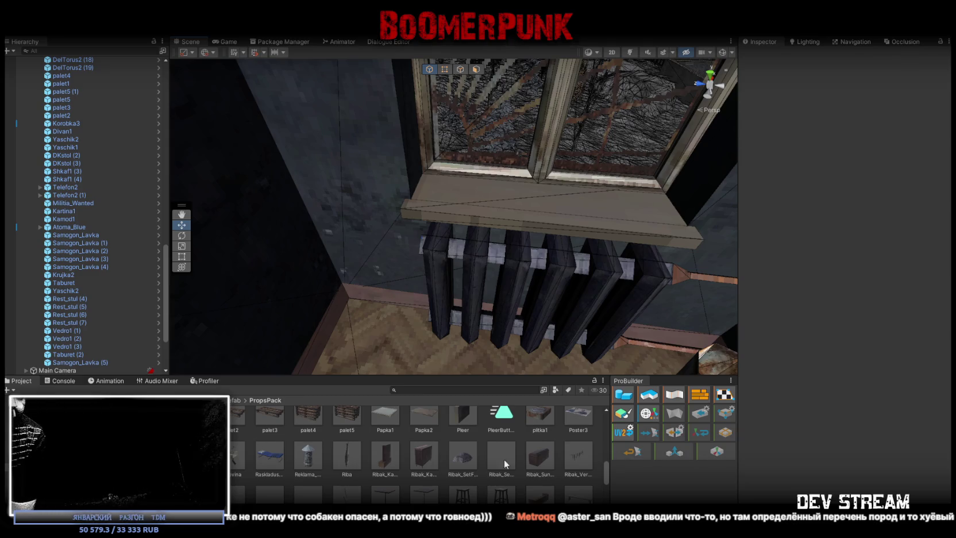
# Step: Switch from the Unity editor to the Blockbench window showing the KofaNesq model
pyautogui.hotkey('alt', 'Tab')
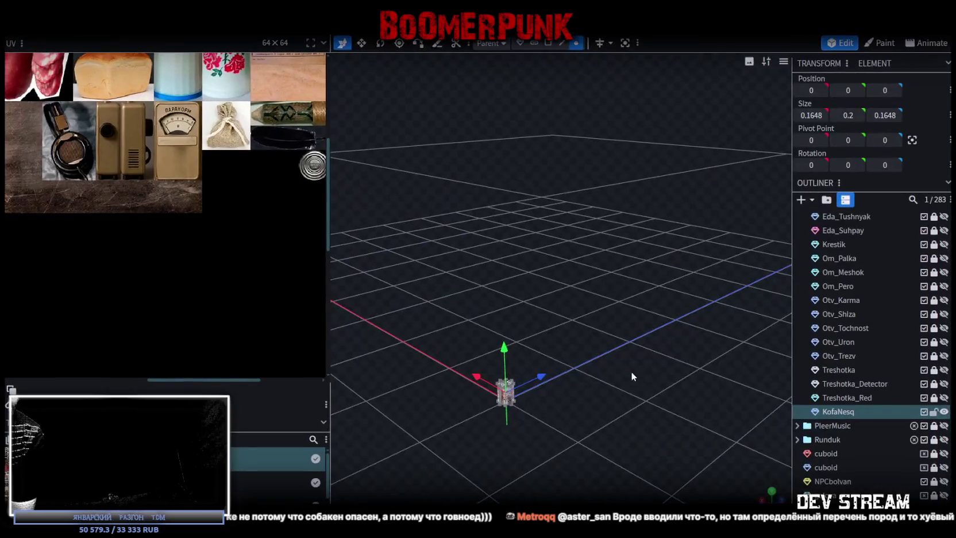
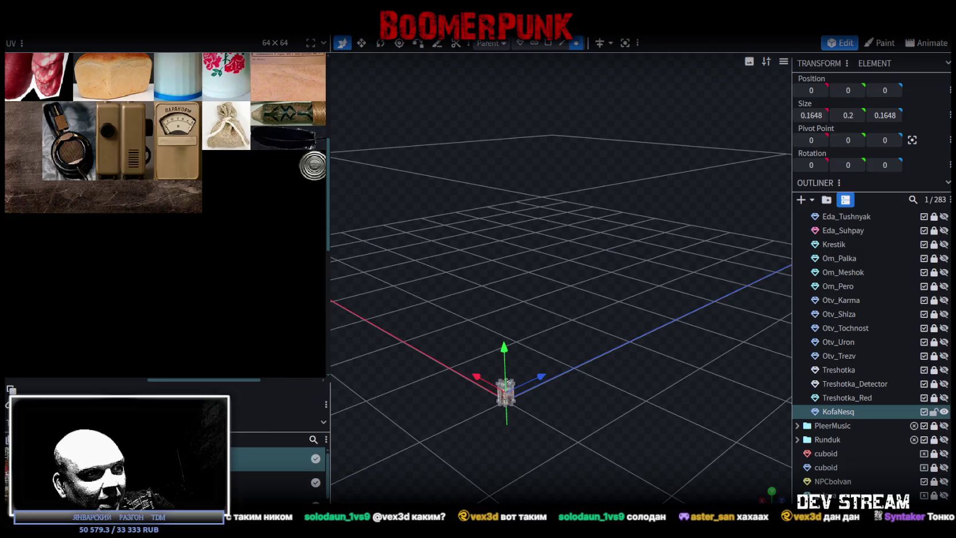
# Step: Open the prop texture atlas in Photoshop and paste the NESCAFÉ can photo as Layer 48
pyautogui.scroll(1, 278, 468)
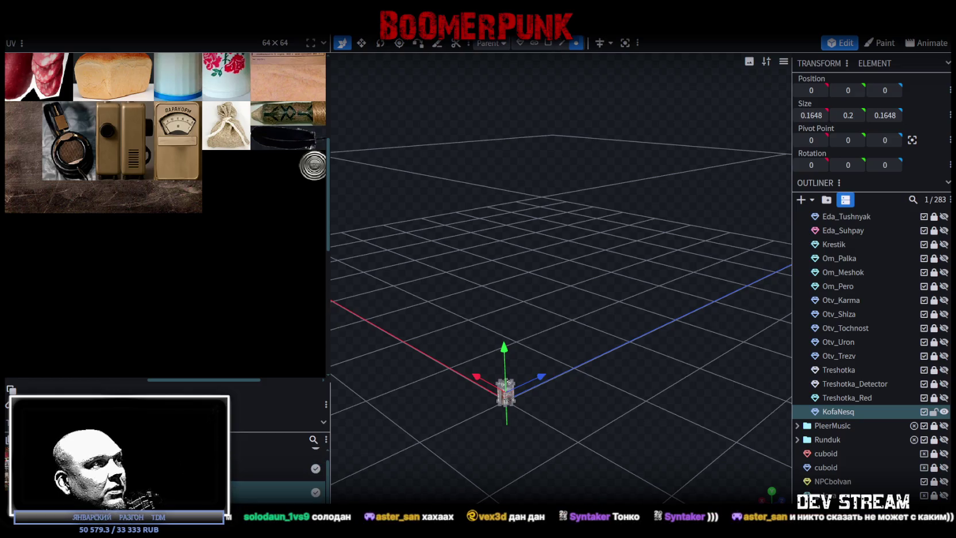
pyautogui.rightClick(53, 492)
pyautogui.moveTo(120, 211)
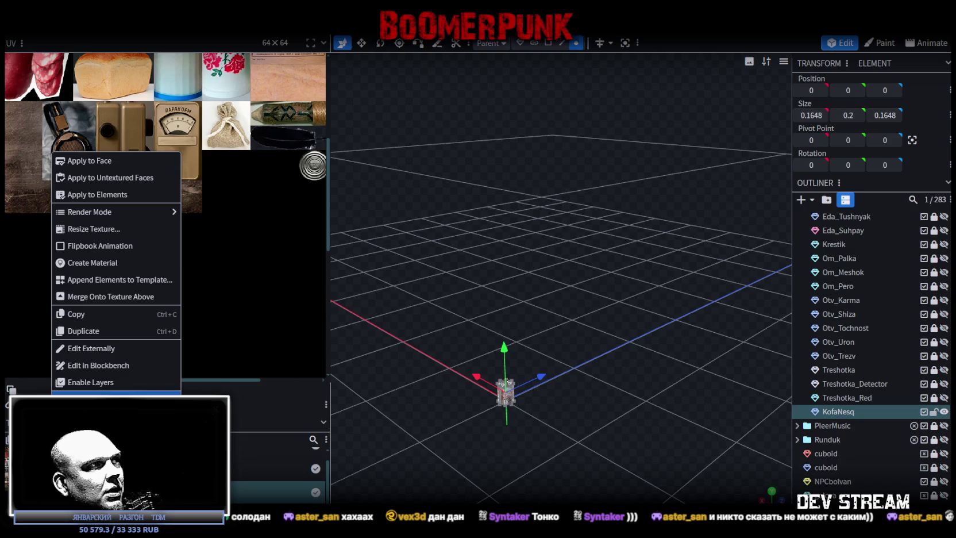
pyautogui.click(115, 393)
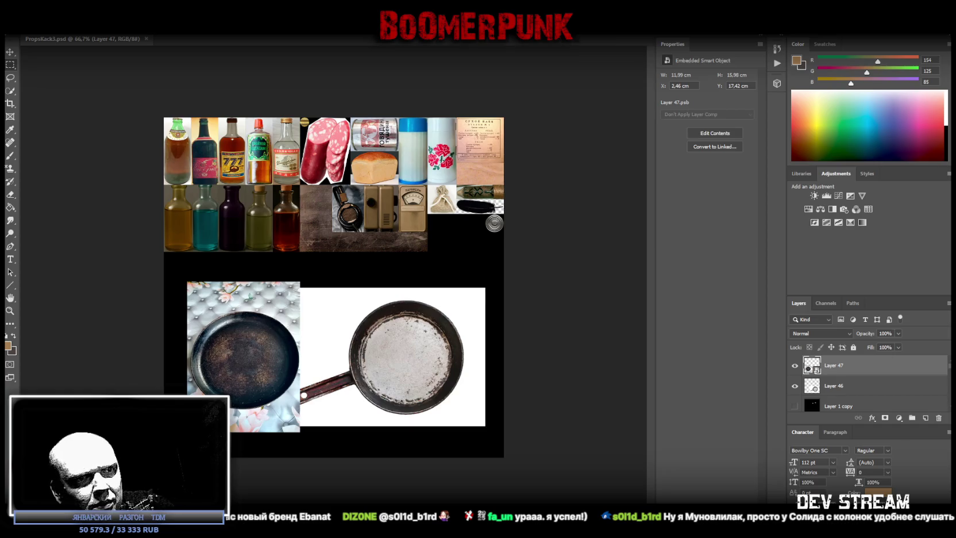
pyautogui.hotkey('ctrl', 'v')
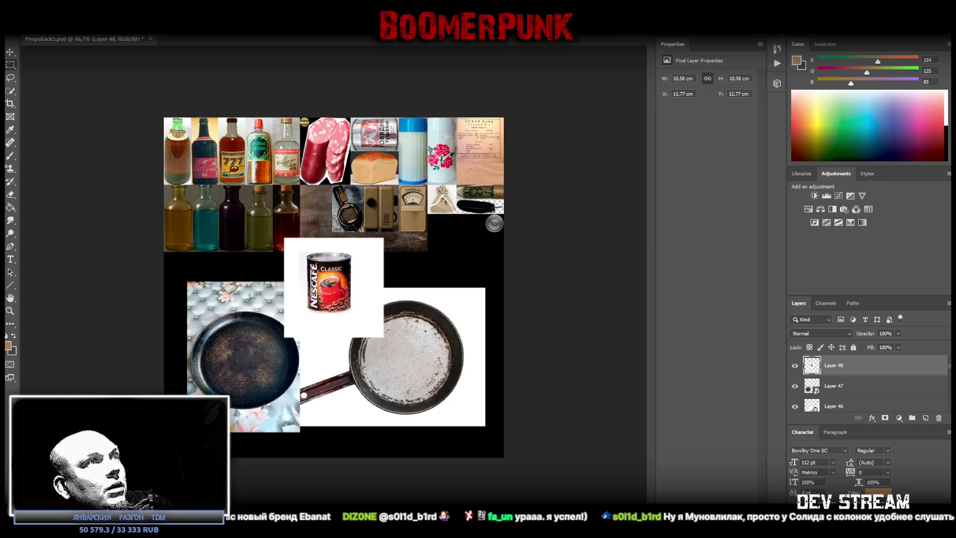
# Step: Zoom in on the pasted can and convert Layer 48 to a smart object
pyautogui.click(345, 295)
pyautogui.click(345, 295)
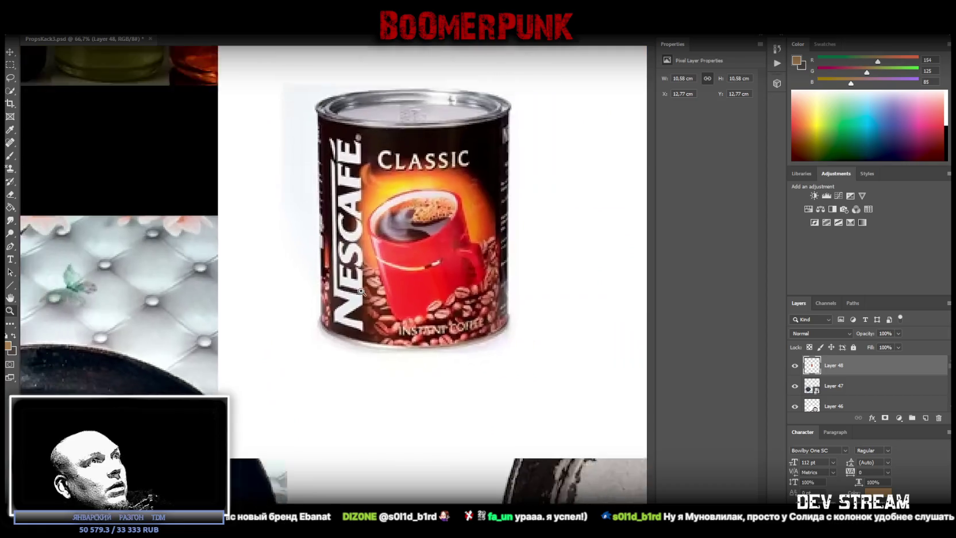
pyautogui.rightClick(837, 367)
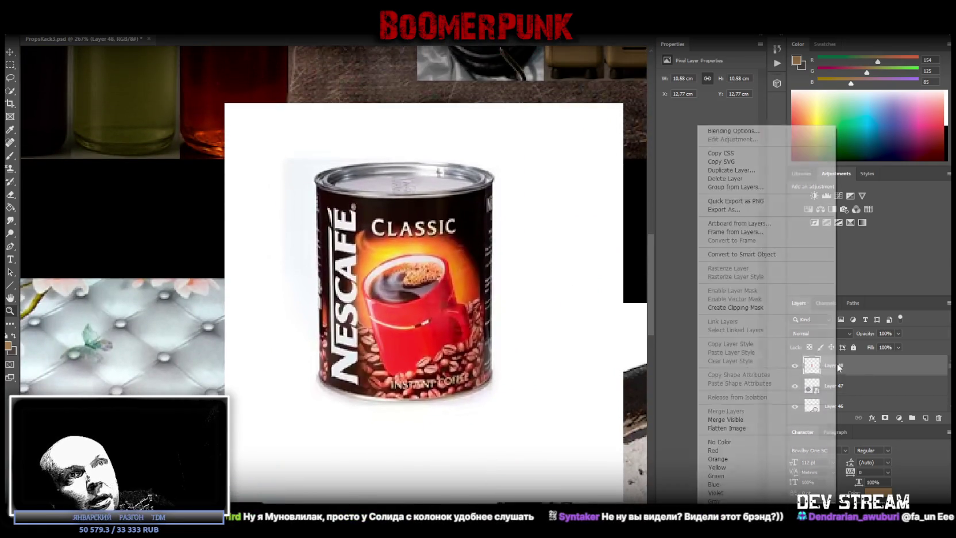
pyautogui.click(742, 254)
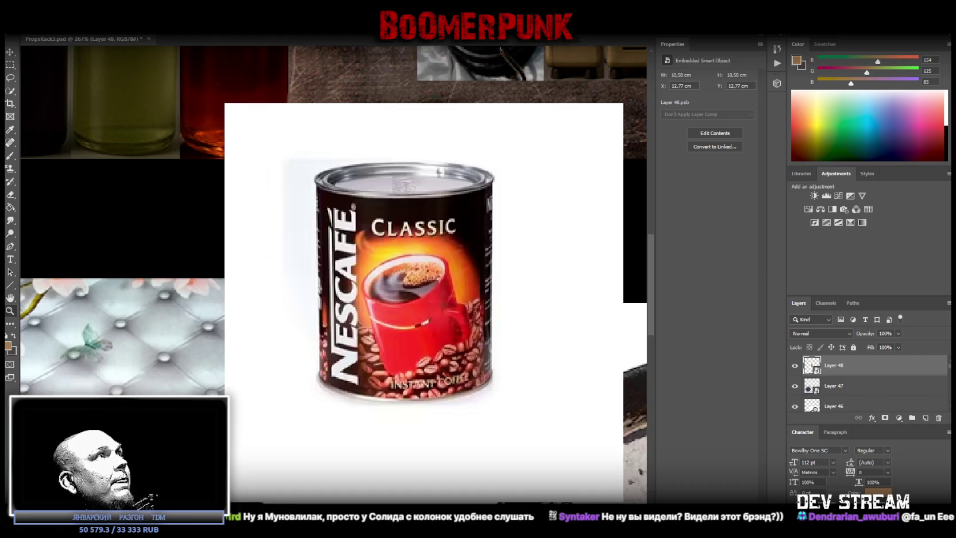
# Step: Start Edit > Perspective Warp on the coffee can layer
pyautogui.hotkey('alt', 'i')
pyautogui.press('Left')
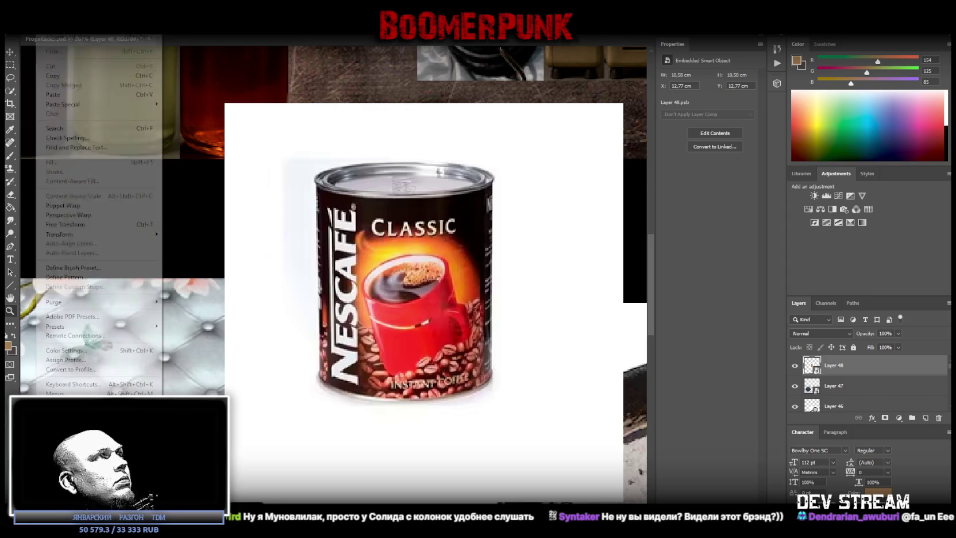
pyautogui.click(69, 214)
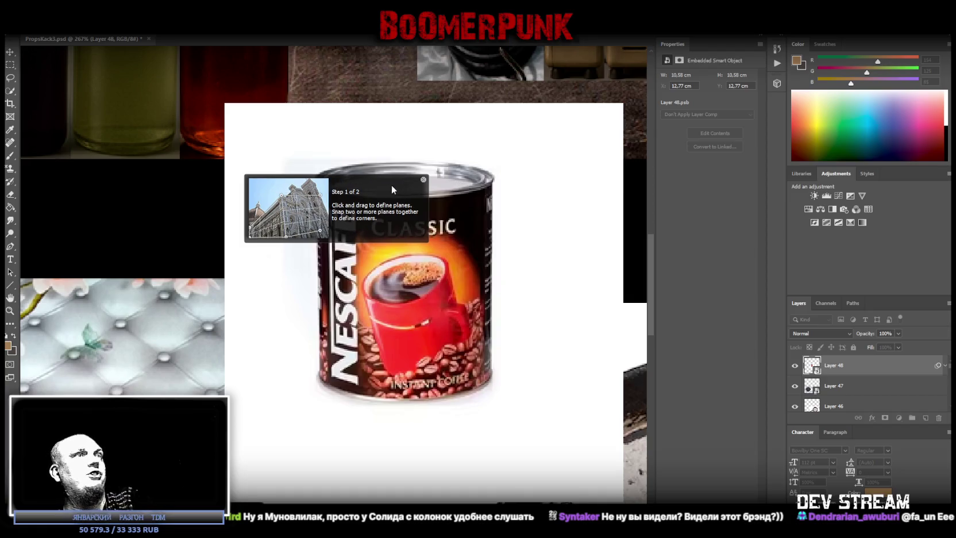
# Step: Define a warp plane over the can's left strip, fitted to the rim and base
pyautogui.click(423, 180)
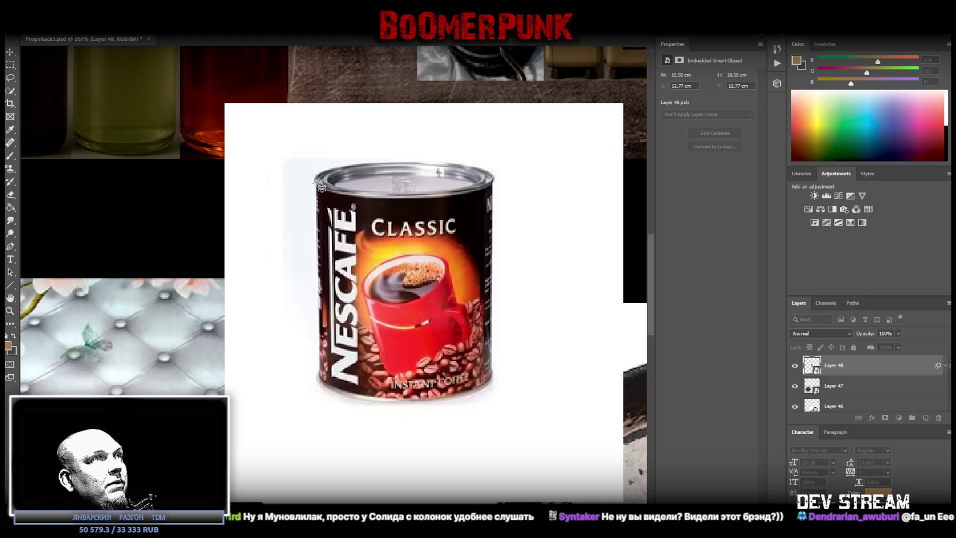
pyautogui.moveTo(315, 184)
pyautogui.mouseDown()
pyautogui.moveTo(364, 405)
pyautogui.moveTo(358, 397)
pyautogui.mouseUp()
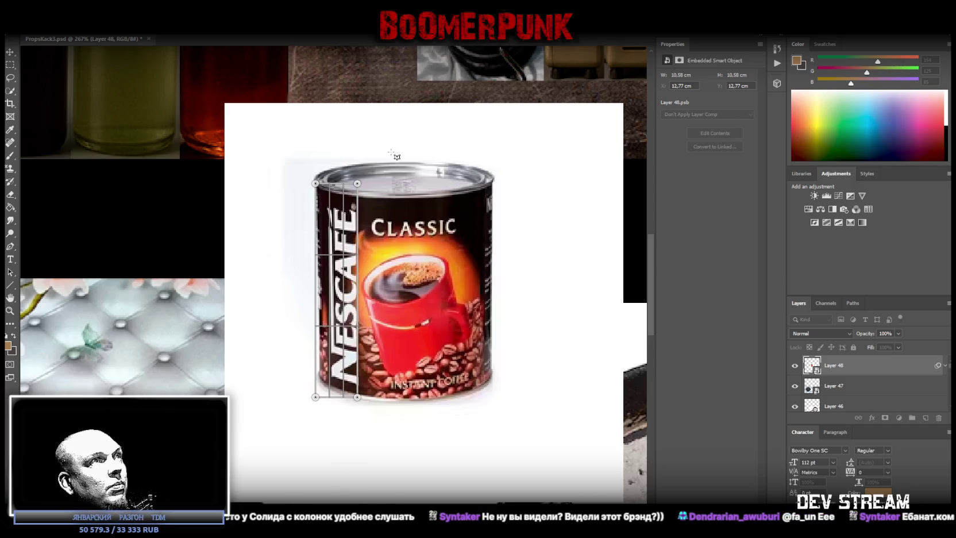
pyautogui.moveTo(358, 185); pyautogui.dragTo(359, 196)
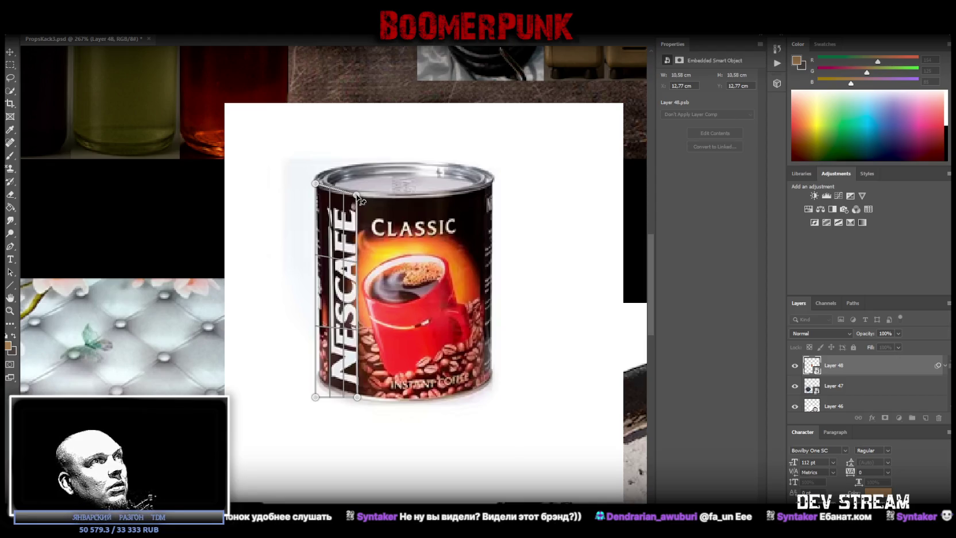
pyautogui.moveTo(317, 397); pyautogui.dragTo(319, 382)
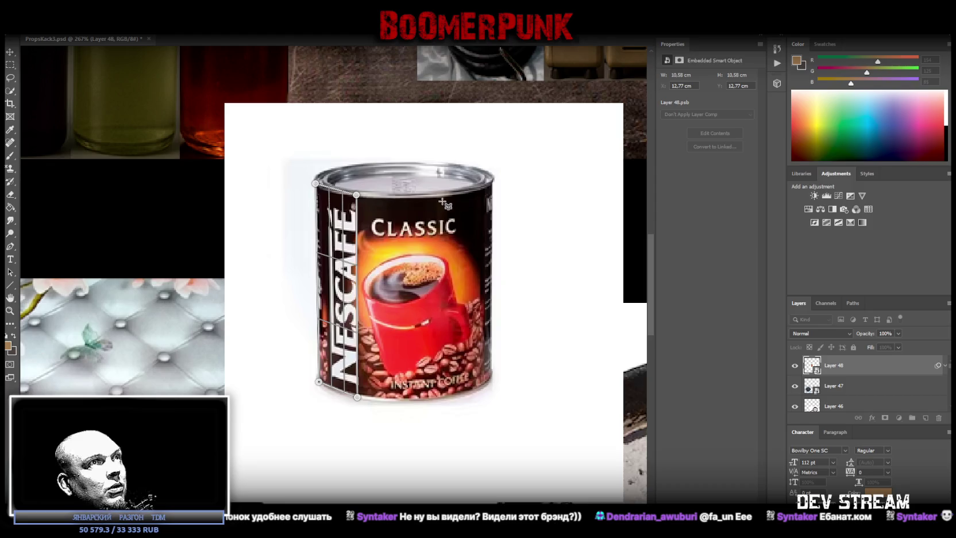
# Step: Add a second plane over the can's right side and split it into another column
pyautogui.moveTo(451, 201)
pyautogui.mouseDown()
pyautogui.moveTo(374, 320)
pyautogui.moveTo(352, 386)
pyautogui.moveTo(377, 402)
pyautogui.moveTo(416, 406)
pyautogui.mouseUp()
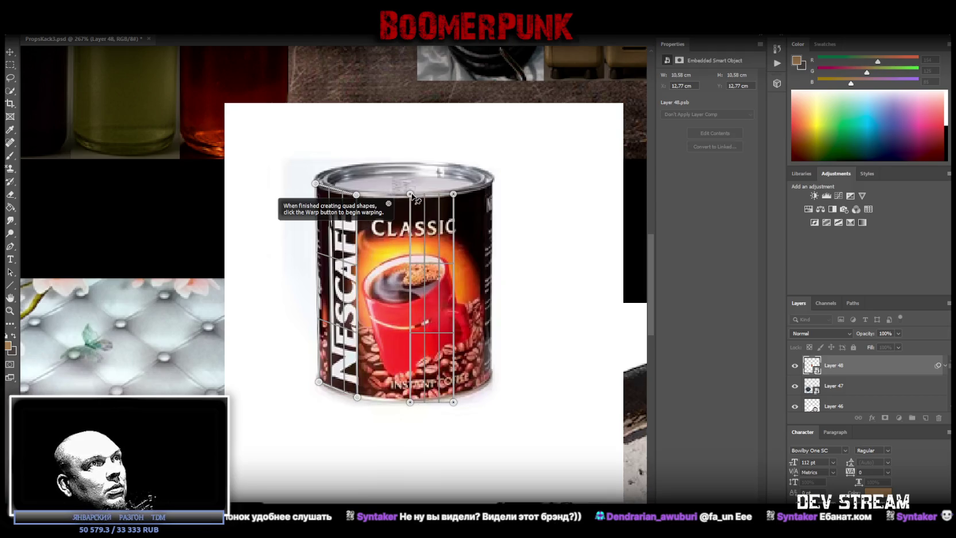
pyautogui.moveTo(411, 198); pyautogui.dragTo(411, 200)
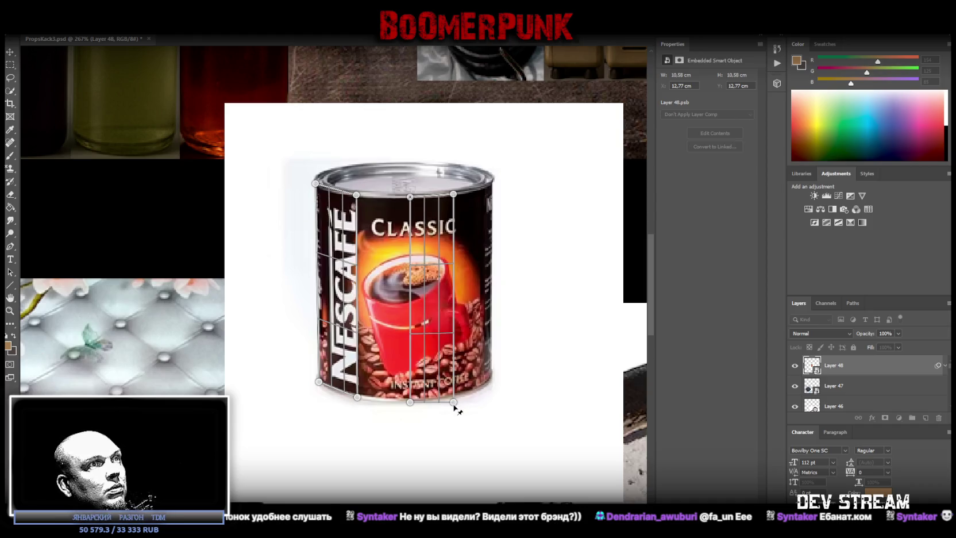
pyautogui.moveTo(455, 401); pyautogui.dragTo(452, 397)
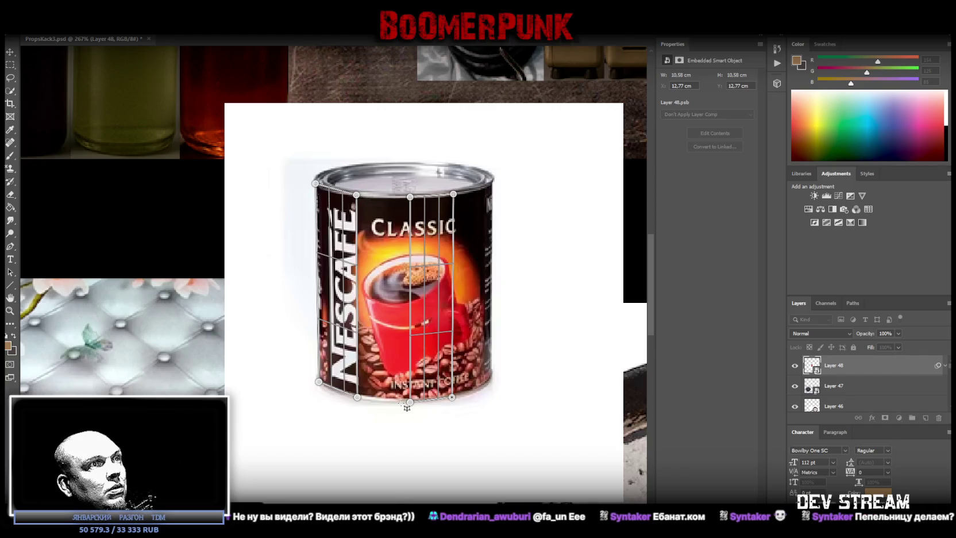
pyautogui.moveTo(407, 406); pyautogui.dragTo(358, 199)
pyautogui.moveTo(403, 225); pyautogui.dragTo(400, 224)
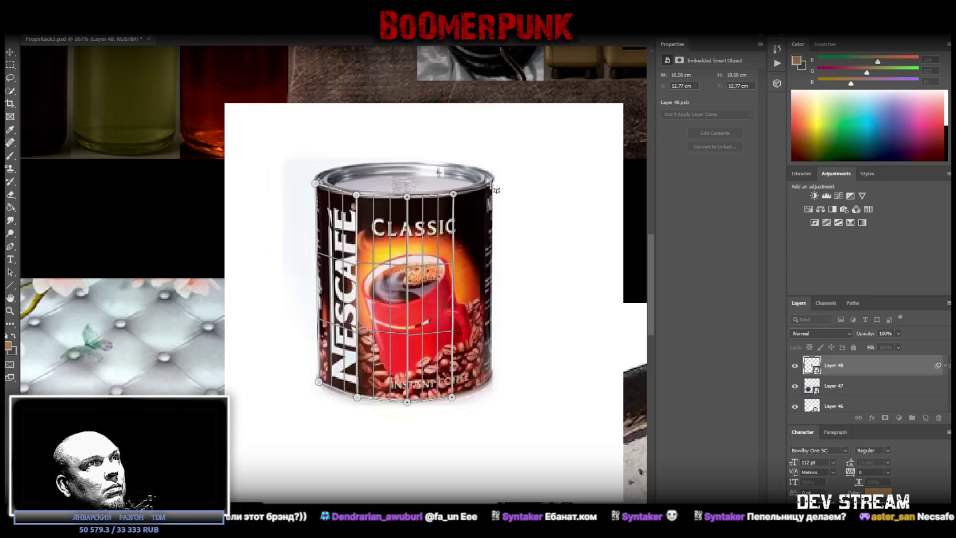
# Step: Split near the can's right edge, fit the corners, then warp and commit
pyautogui.moveTo(495, 179); pyautogui.dragTo(467, 386)
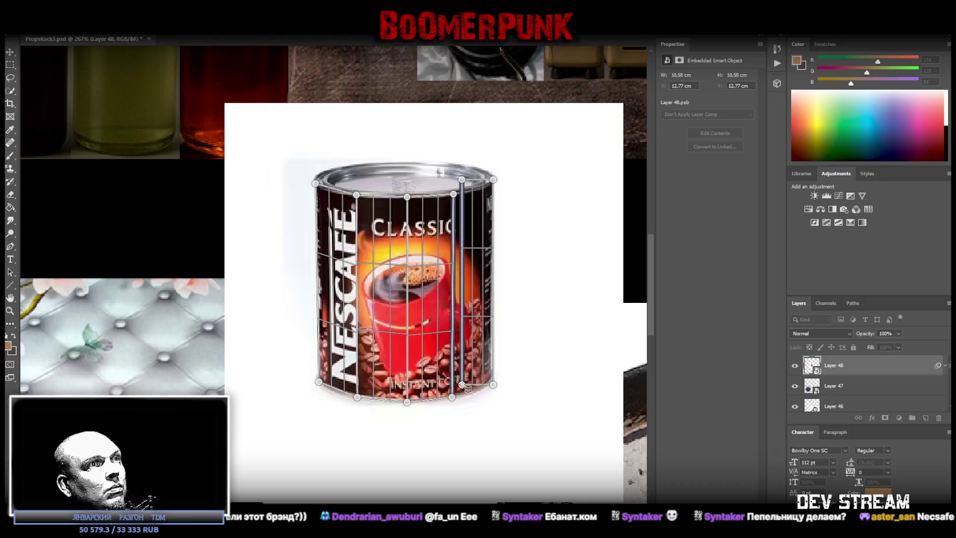
pyautogui.moveTo(495, 387); pyautogui.dragTo(493, 381)
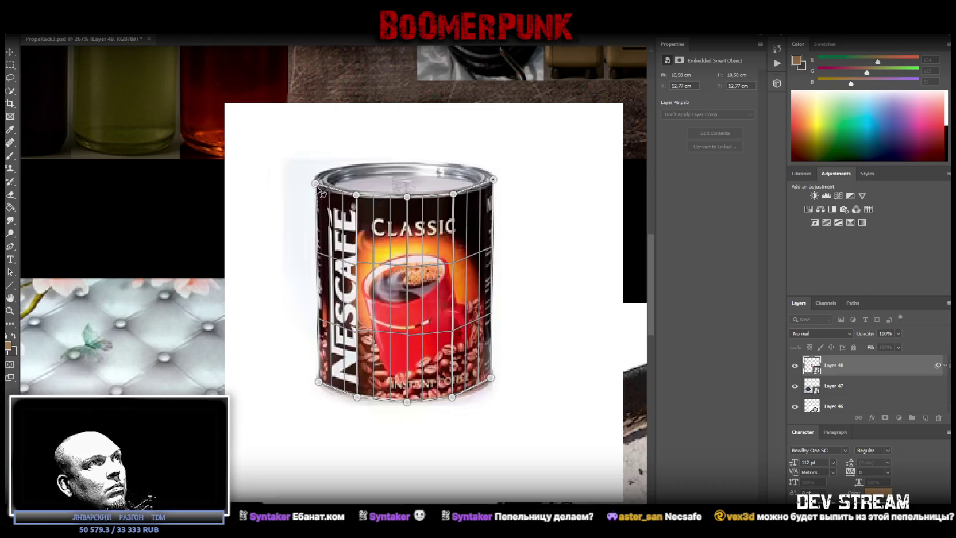
pyautogui.moveTo(316, 183); pyautogui.dragTo(320, 185)
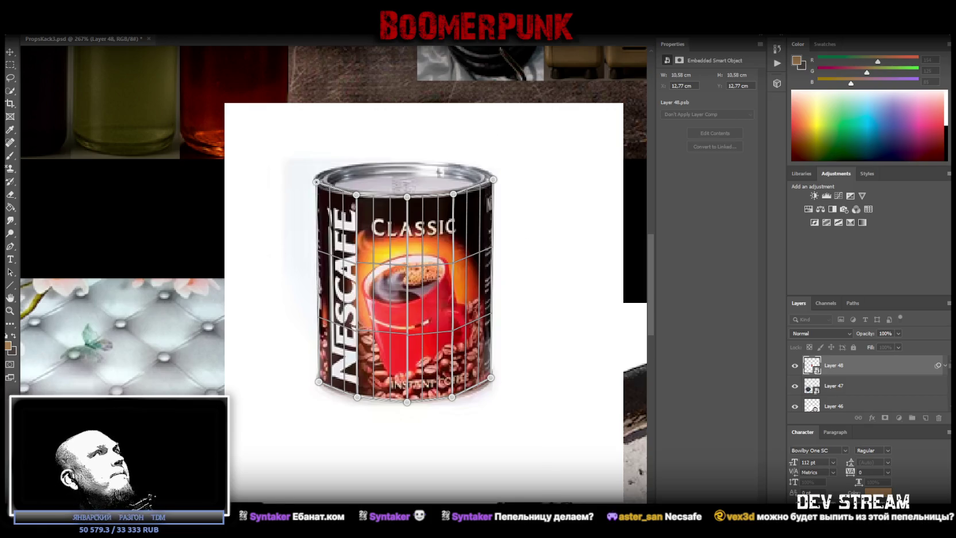
pyautogui.click(160, 39)
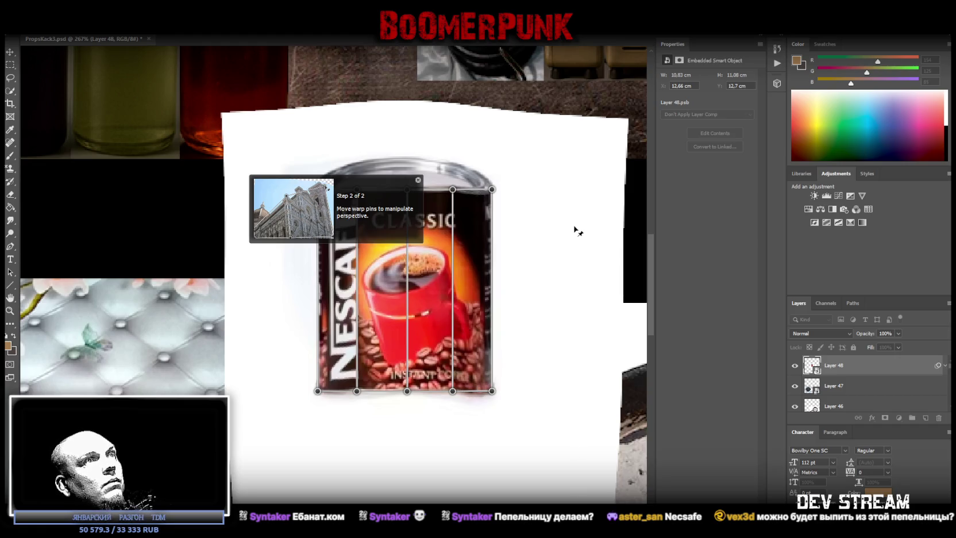
pyautogui.press('Return')
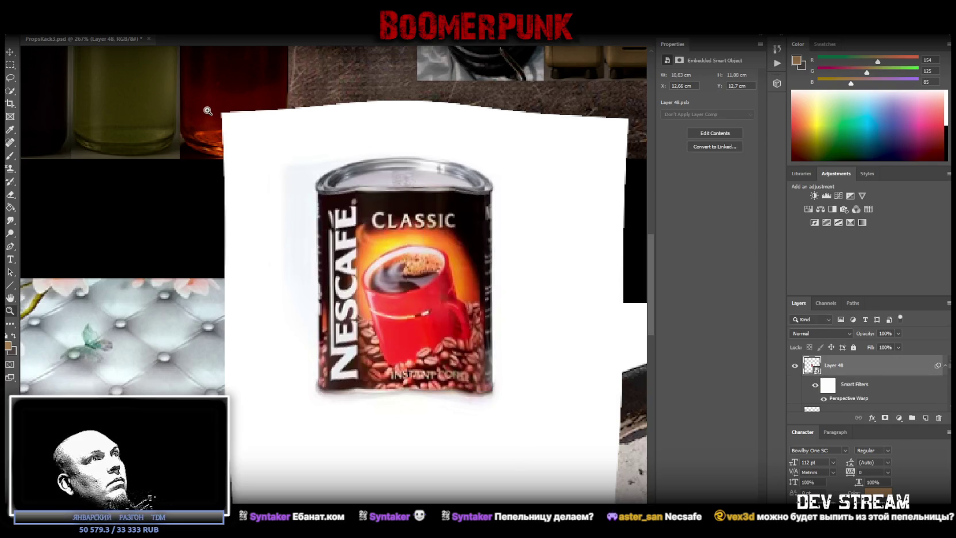
# Step: Marquee-select the flattened can and copy it onto new Layer 49 via Layer Via Copy
pyautogui.click(8, 65)
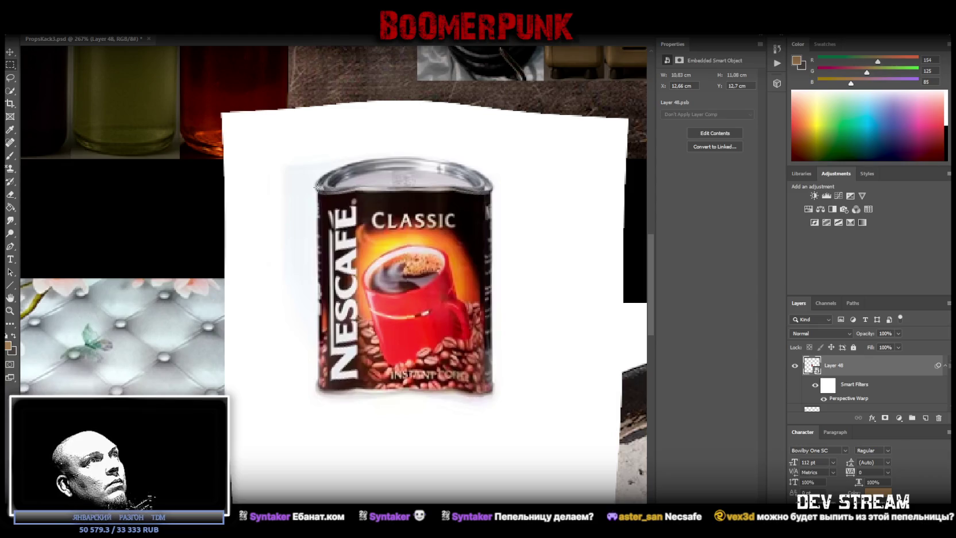
pyautogui.moveTo(318, 187)
pyautogui.mouseDown()
pyautogui.moveTo(506, 343)
pyautogui.moveTo(505, 390)
pyautogui.moveTo(490, 396)
pyautogui.mouseUp()
pyautogui.moveTo(281, 185); pyautogui.dragTo(319, 430)
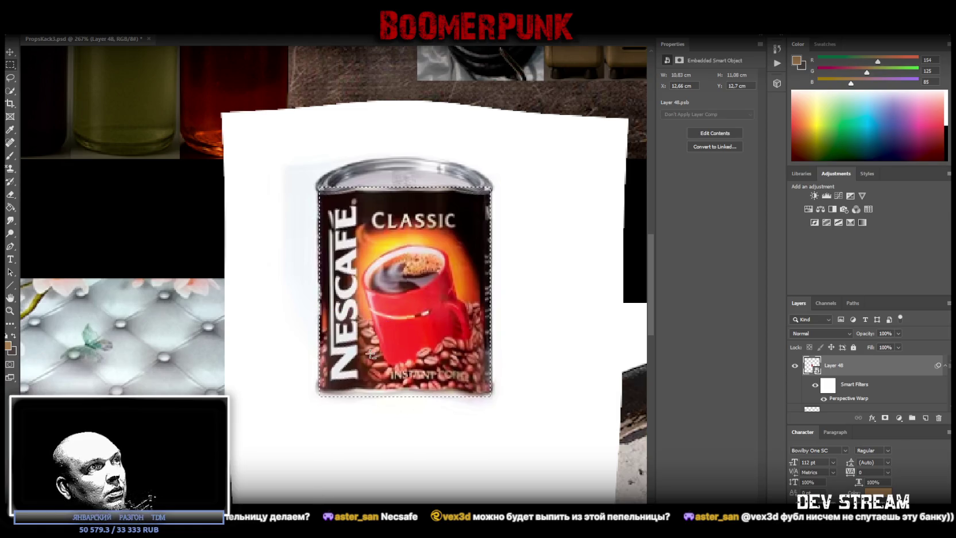
pyautogui.moveTo(305, 421)
pyautogui.mouseDown()
pyautogui.moveTo(531, 413)
pyautogui.moveTo(538, 394)
pyautogui.mouseUp()
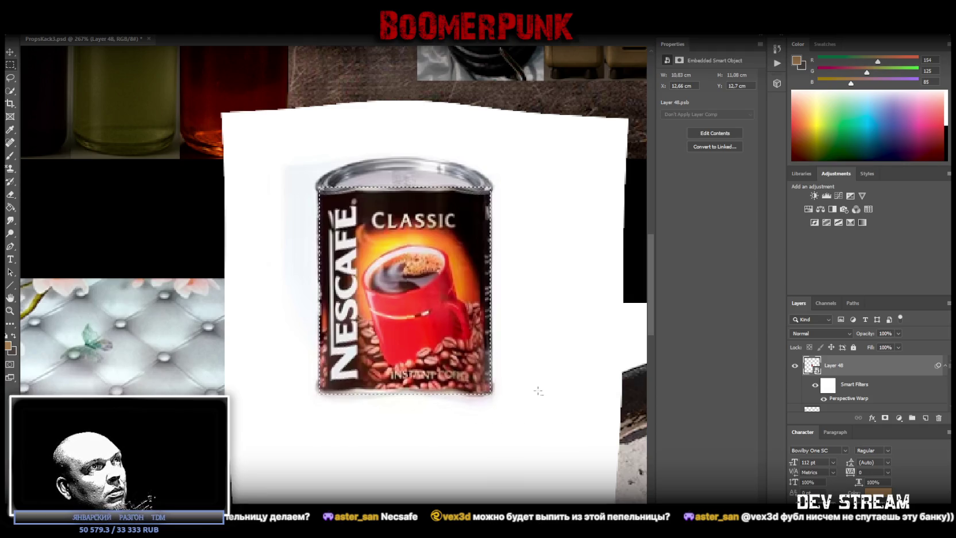
pyautogui.rightClick(394, 293)
pyautogui.click(451, 364)
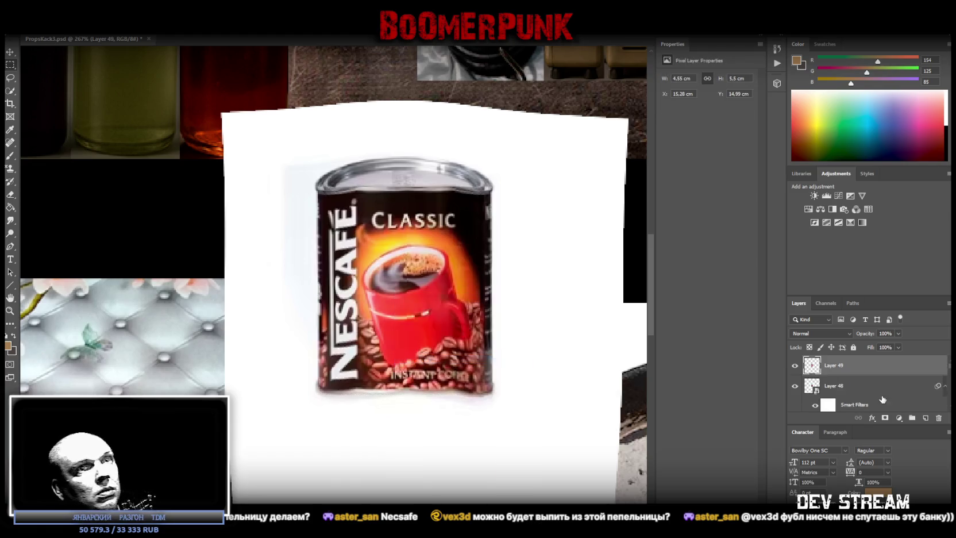
# Step: Spot-heal the can's top rim and bottom edge on Layer 49
pyautogui.scroll(-2, 862, 379)
pyautogui.click(848, 370)
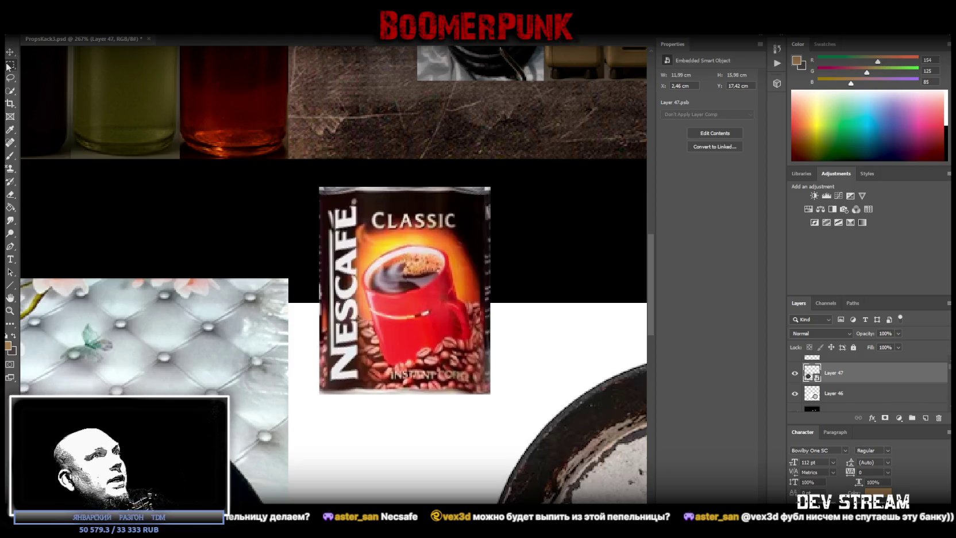
pyautogui.click(10, 141)
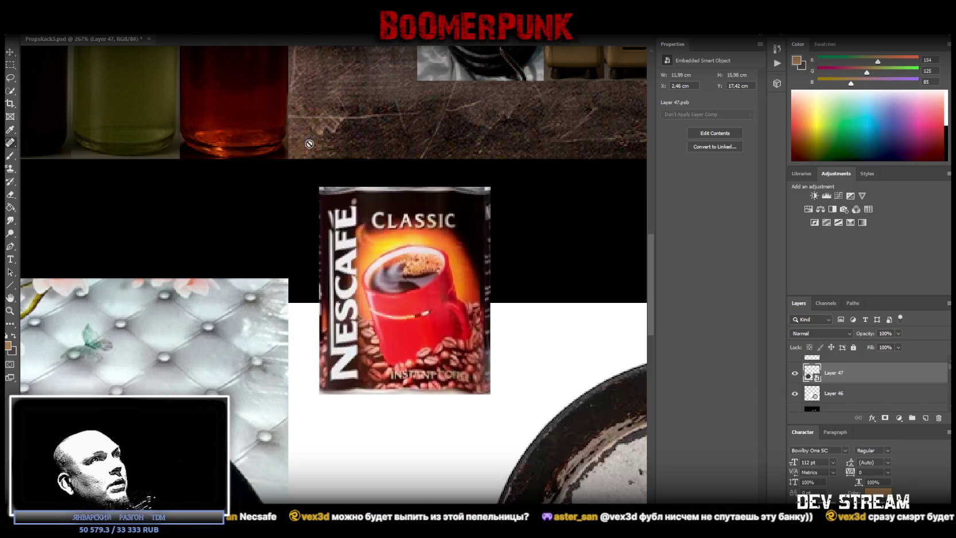
pyautogui.scroll(1, 851, 394)
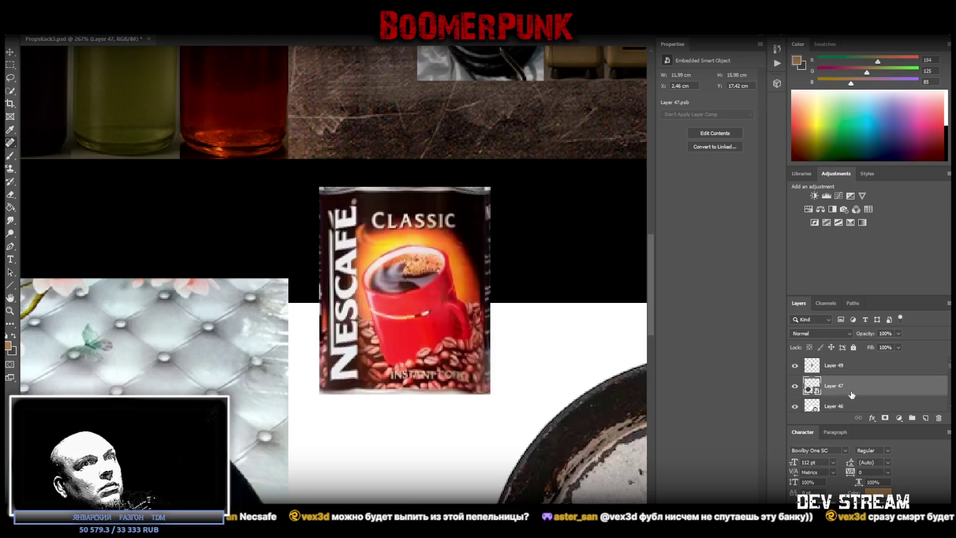
pyautogui.click(840, 369)
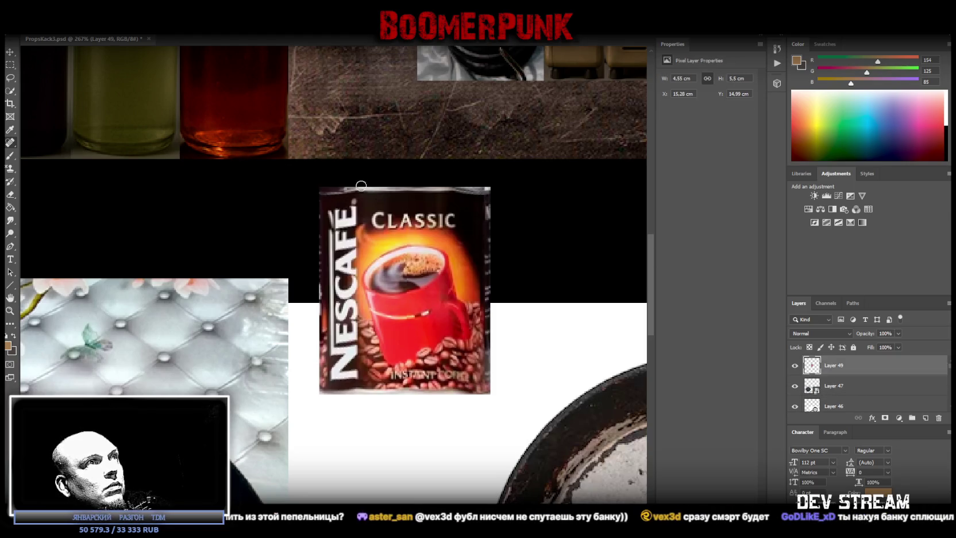
pyautogui.moveTo(320, 187); pyautogui.dragTo(490, 192)
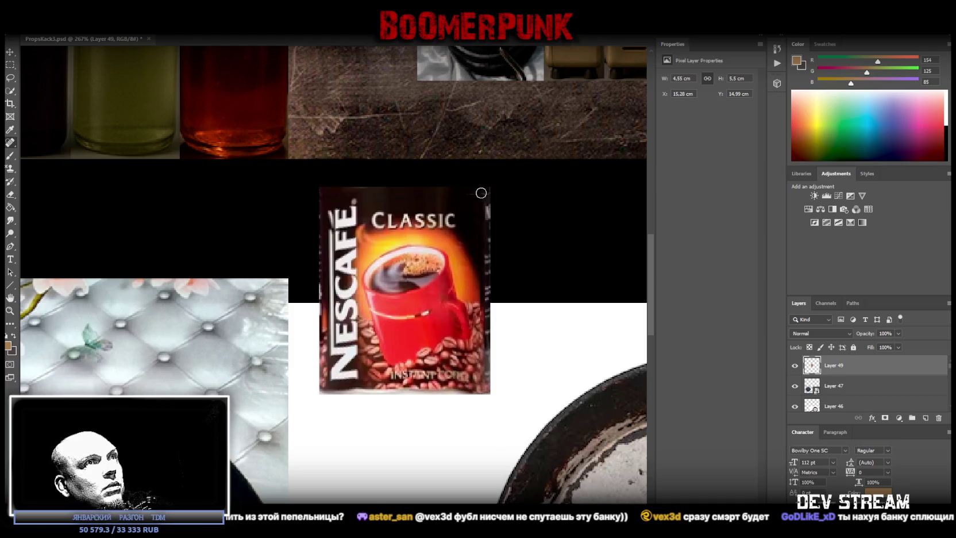
pyautogui.moveTo(320, 393); pyautogui.dragTo(491, 396)
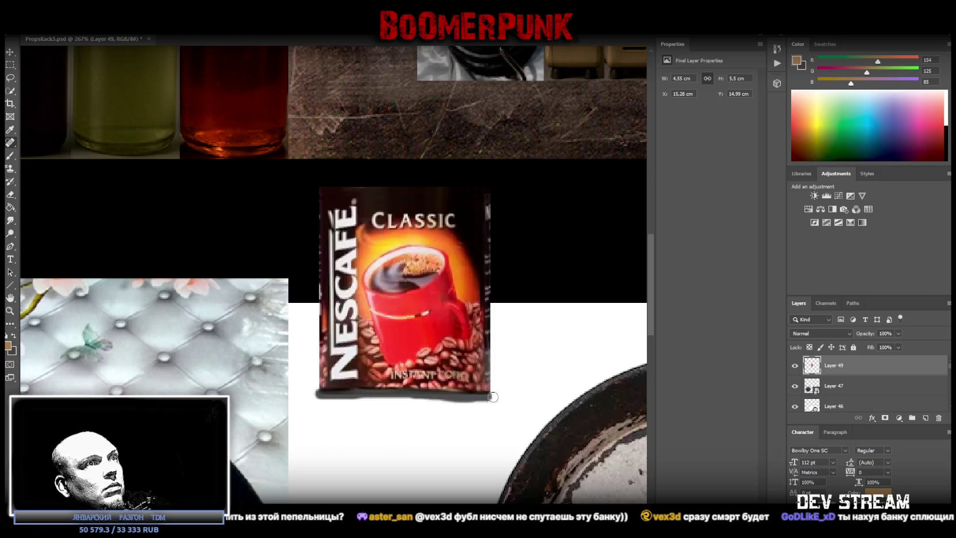
pyautogui.moveTo(426, 392); pyautogui.dragTo(326, 388)
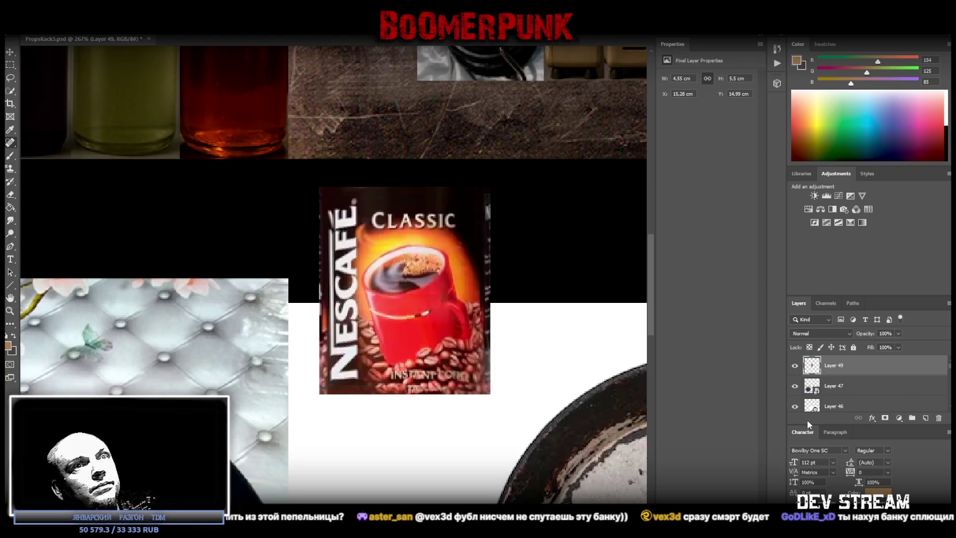
# Step: Convert Layer 49 to a smart object, undoing an accidental rasterize
pyautogui.rightClick(850, 372)
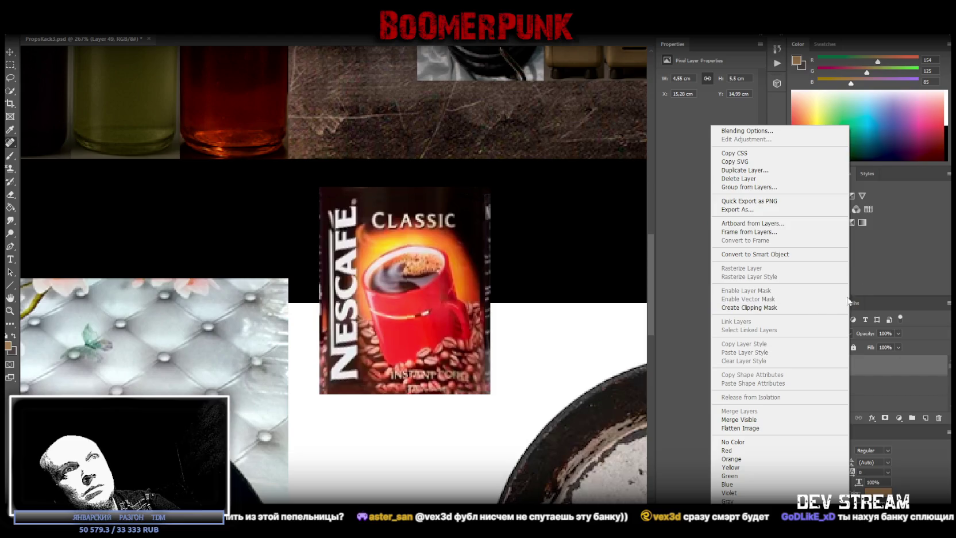
pyautogui.click(770, 255)
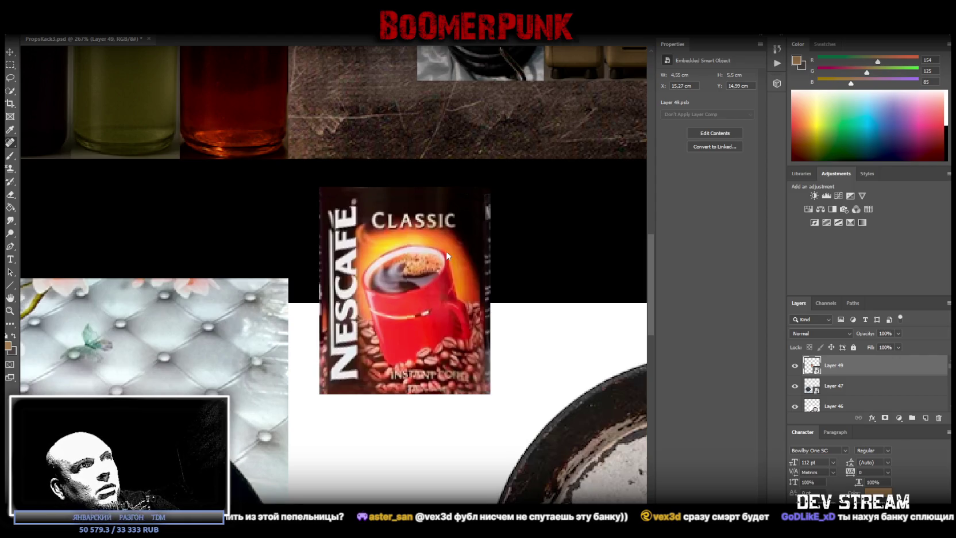
pyautogui.click(500, 309)
pyautogui.click(466, 211)
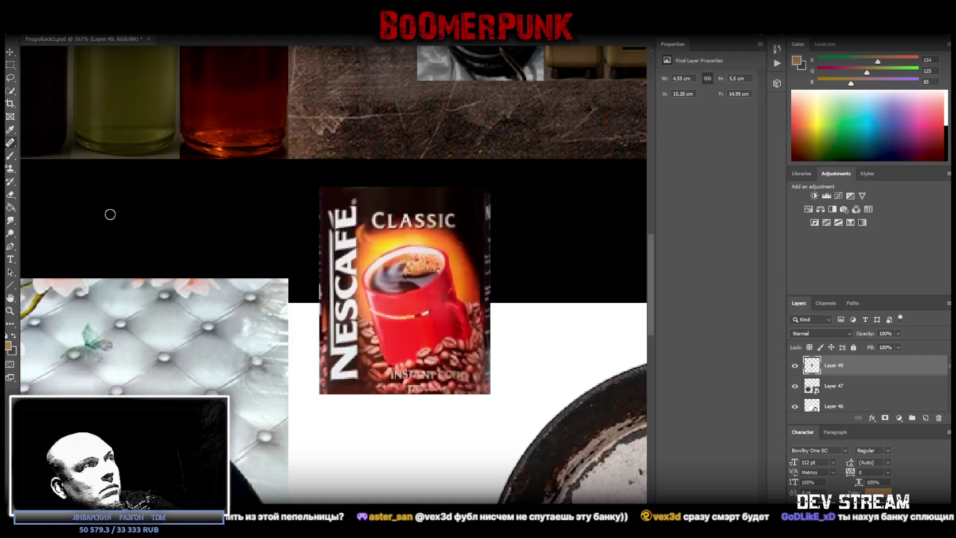
pyautogui.hotkey('ctrl', 'z')
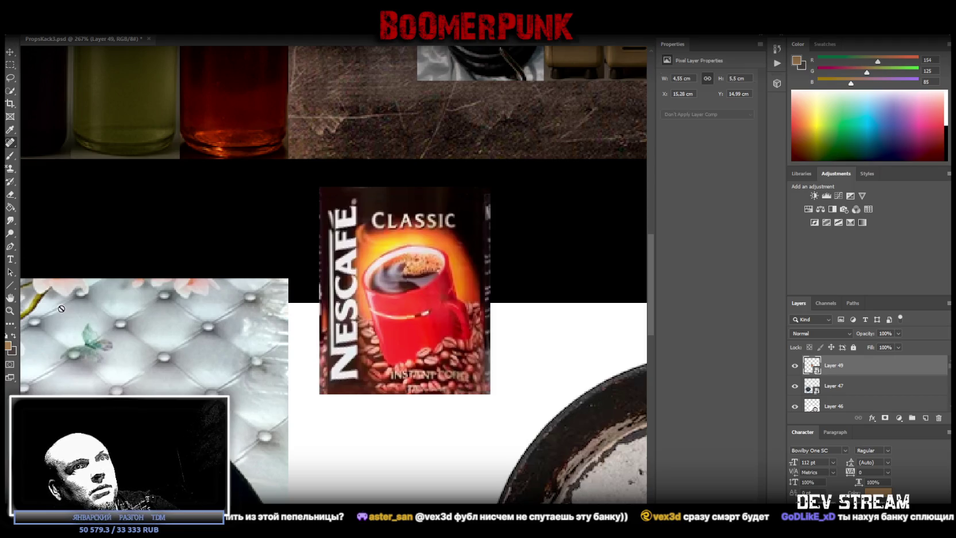
# Step: Scale the label to 3.32 × 4.02 cm and place it beneath the sack and feather
pyautogui.doubleClick(10, 310)
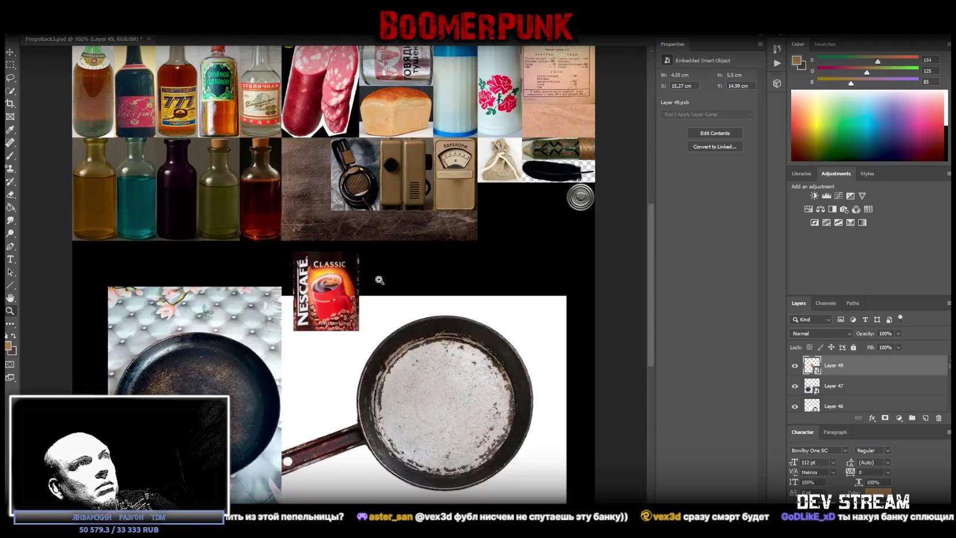
pyautogui.hotkey('ctrl', 't')
pyautogui.moveTo(342, 298)
pyautogui.mouseDown()
pyautogui.moveTo(555, 249)
pyautogui.moveTo(527, 230)
pyautogui.mouseUp()
pyautogui.moveTo(511, 263)
pyautogui.mouseDown()
pyautogui.moveTo(527, 211)
pyautogui.moveTo(621, 205)
pyautogui.moveTo(597, 209)
pyautogui.mouseUp()
pyautogui.click(10, 310)
# Step: Open Layer 49's smart object contents as Layer 49.psb
pyautogui.scroll(2, 597, 209)
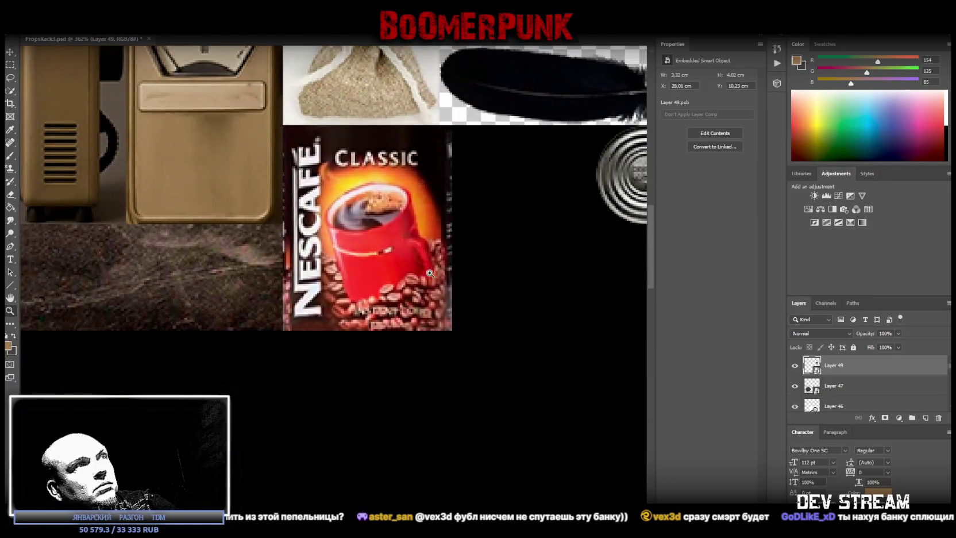
pyautogui.press('i')
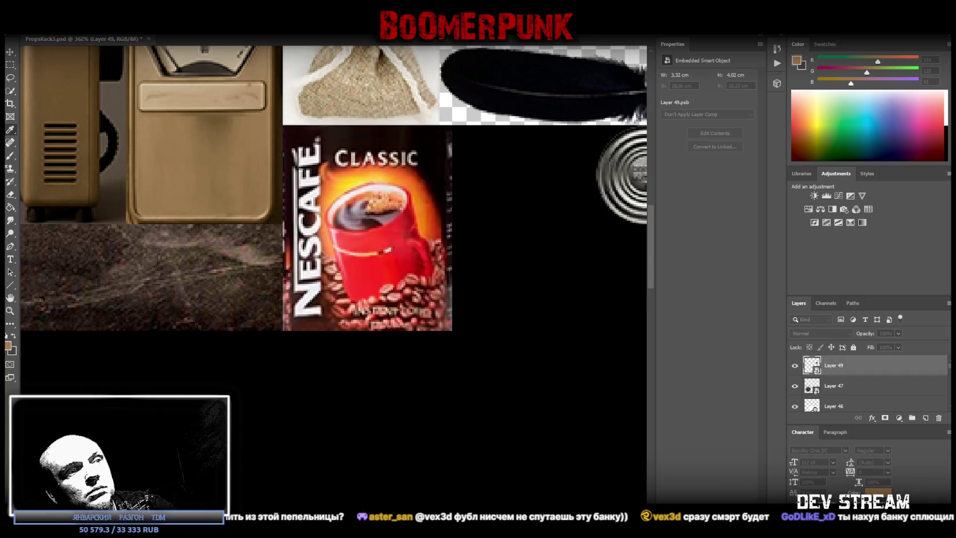
pyautogui.doubleClick(811, 365)
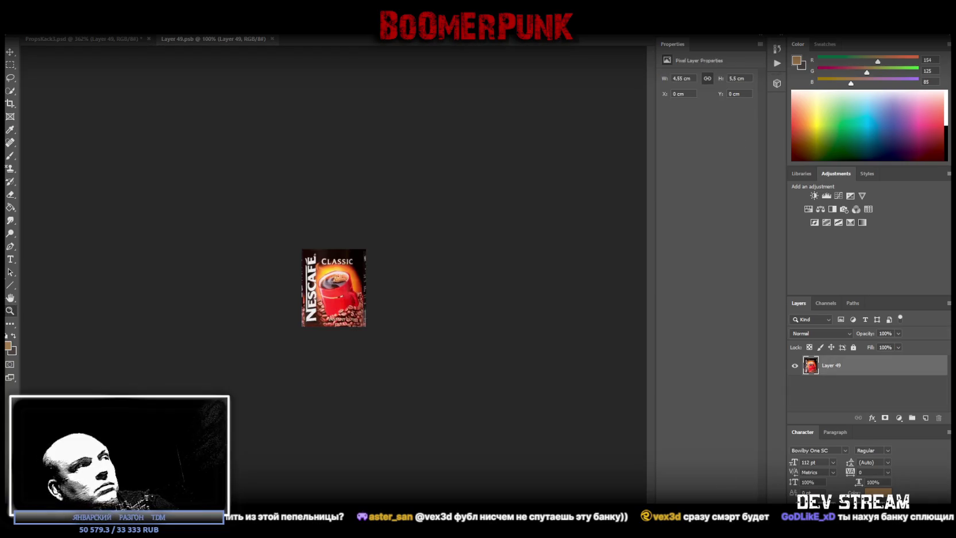
# Step: Add a Brightness/Contrast layer with lower brightness and contrast -50, merged into the label
pyautogui.click(13, 310)
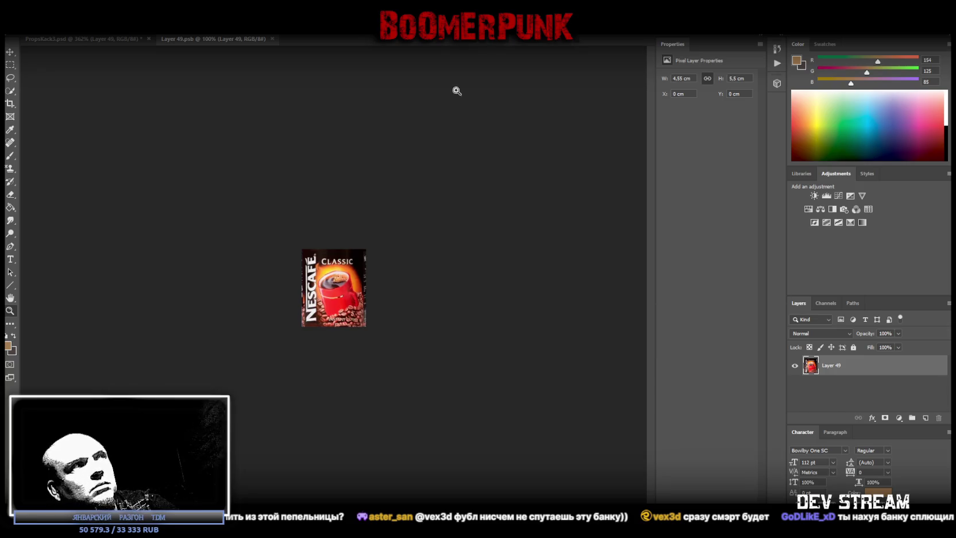
pyautogui.click(814, 196)
pyautogui.moveTo(708, 123)
pyautogui.mouseDown()
pyautogui.moveTo(819, 131)
pyautogui.moveTo(628, 135)
pyautogui.mouseUp()
pyautogui.moveTo(706, 106); pyautogui.dragTo(677, 107)
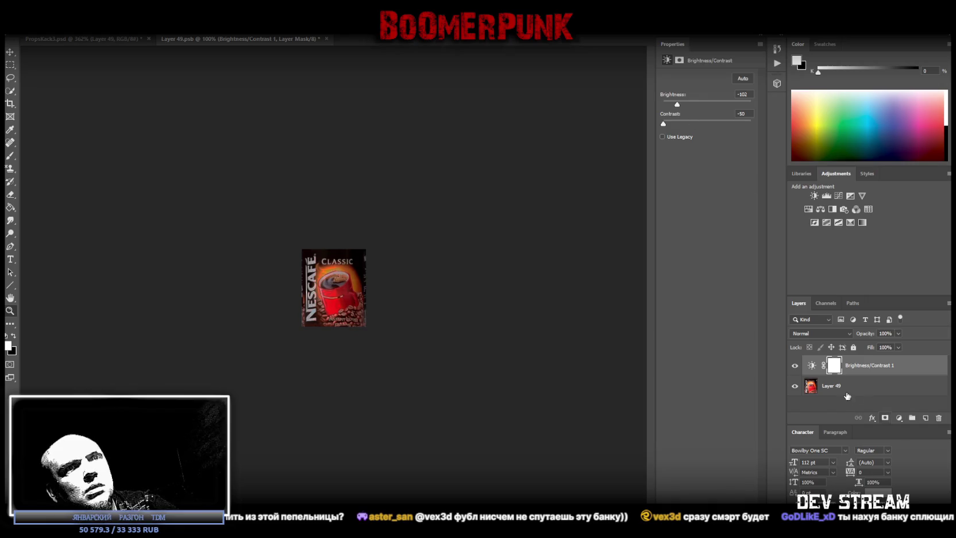
pyautogui.keyDown('shift'); pyautogui.click(830, 386); pyautogui.keyUp('shift')
pyautogui.rightClick(830, 386)
pyautogui.click(725, 412)
# Step: Add a Hue/Saturation layer at -43 saturation and merge it into the label
pyautogui.click(808, 209)
pyautogui.click(688, 134)
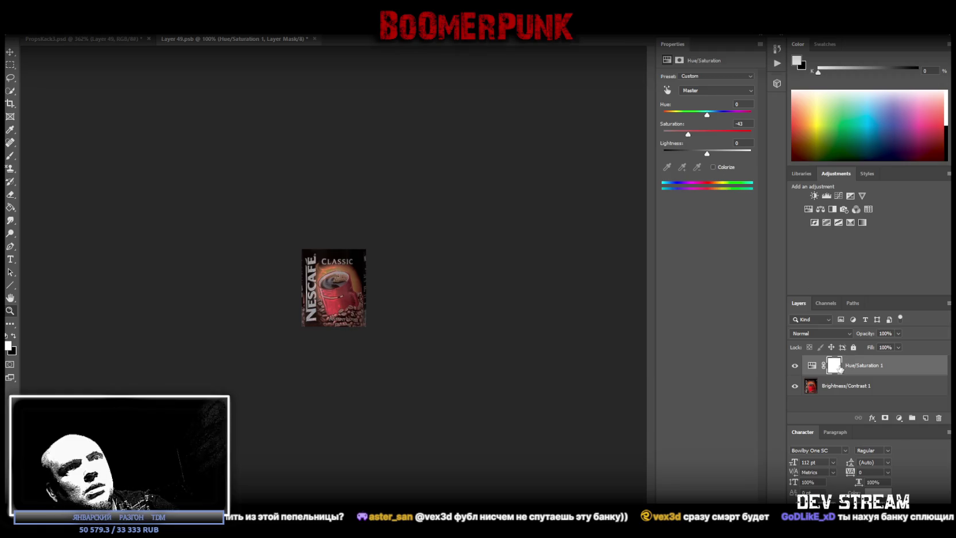
pyautogui.keyDown('shift'); pyautogui.click(826, 391); pyautogui.keyUp('shift')
pyautogui.rightClick(826, 390)
pyautogui.click(726, 412)
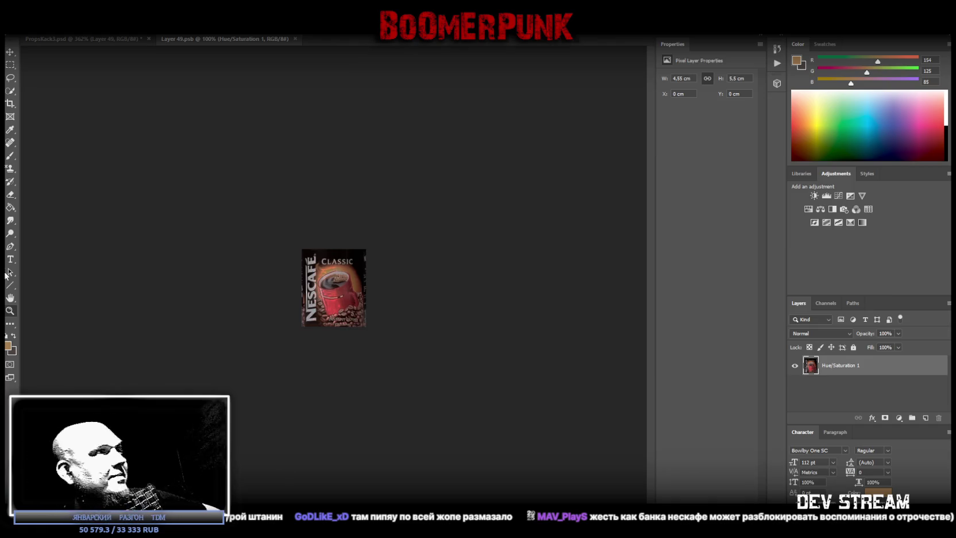
# Step: Zoom into the label and spot-heal a spot on the lettering
pyautogui.moveTo(327, 296)
pyautogui.mouseDown()
pyautogui.moveTo(404, 261)
pyautogui.moveTo(343, 301)
pyautogui.mouseUp()
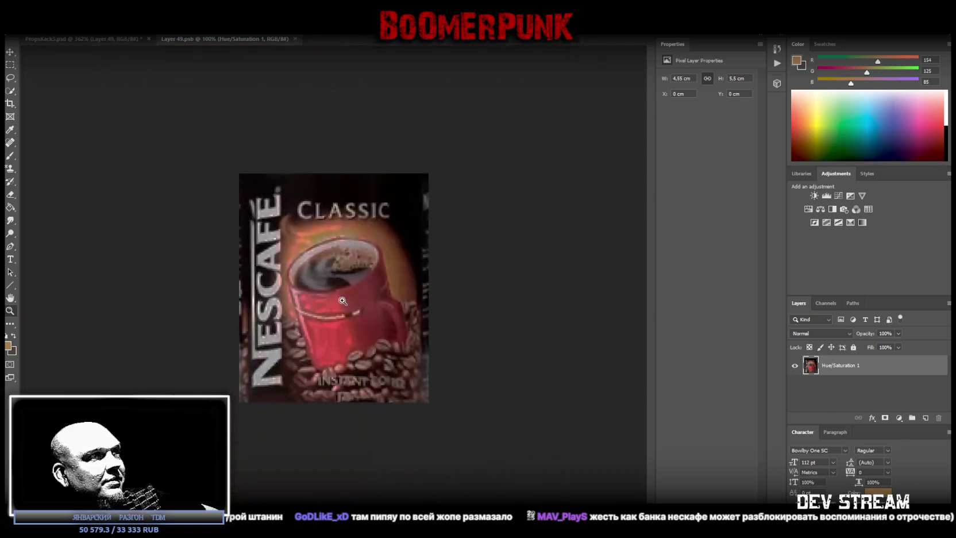
pyautogui.moveTo(208, 336); pyautogui.dragTo(223, 336)
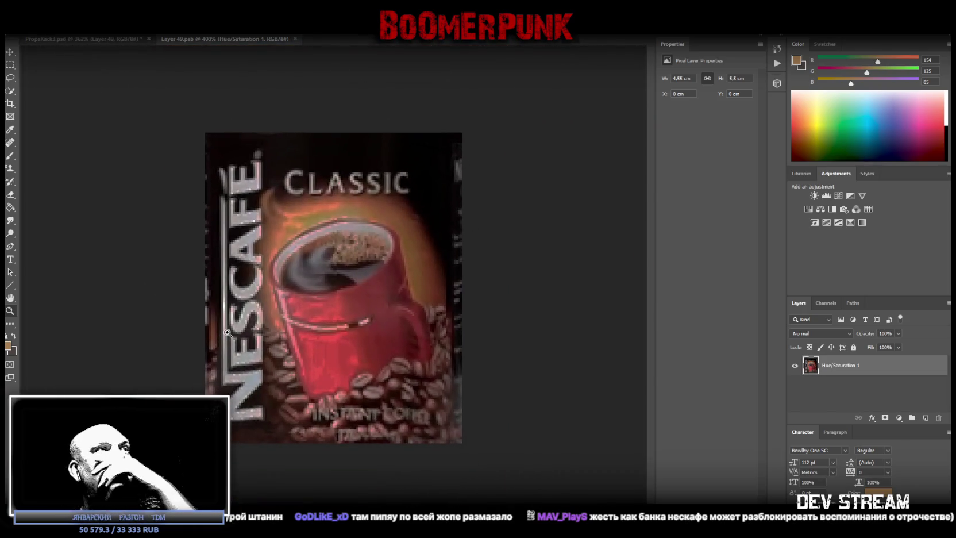
pyautogui.click(10, 144)
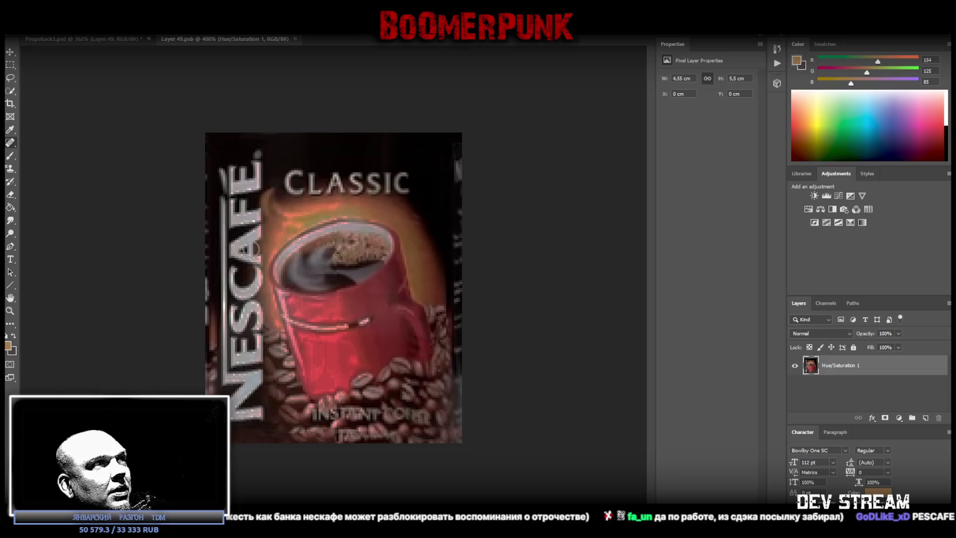
pyautogui.click(248, 250)
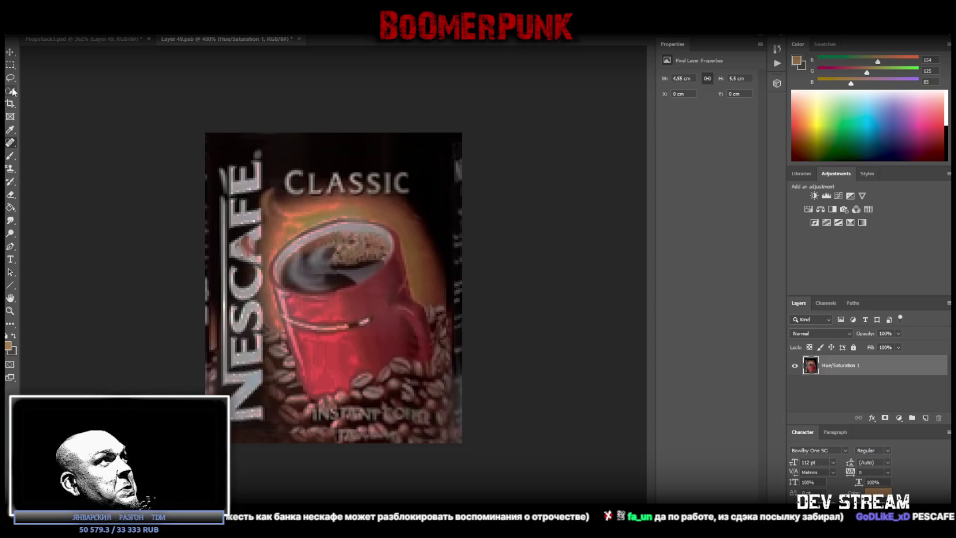
# Step: Set up the Brush with the lettering's grey and a new size, and add an empty layer
pyautogui.click(11, 156)
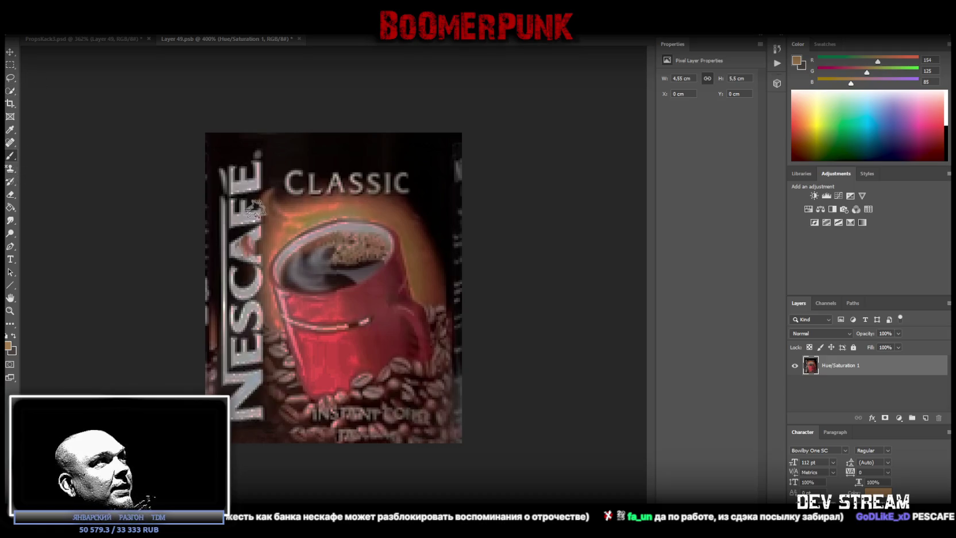
pyautogui.keyDown('alt'); pyautogui.click(251, 215); pyautogui.keyUp('alt')
pyautogui.click(28, 27)
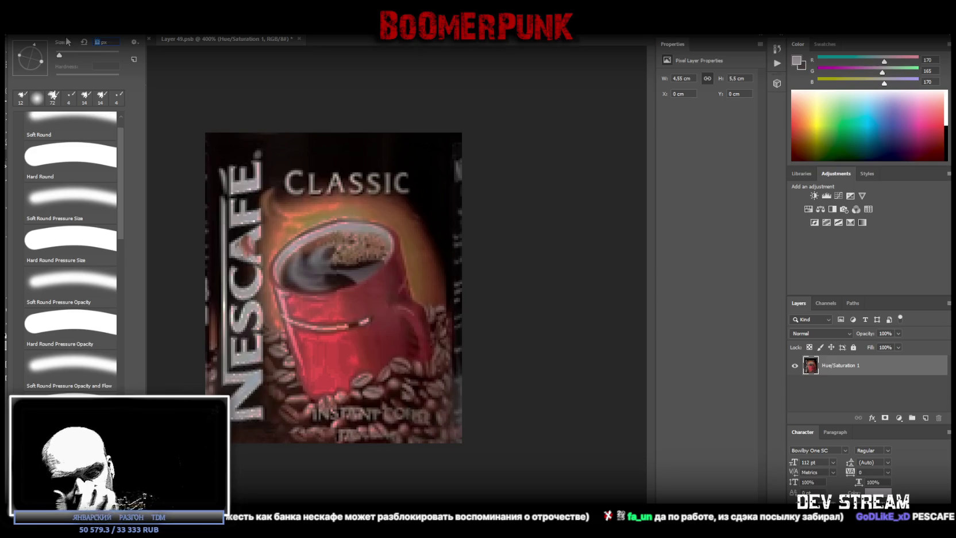
pyautogui.press('Return')
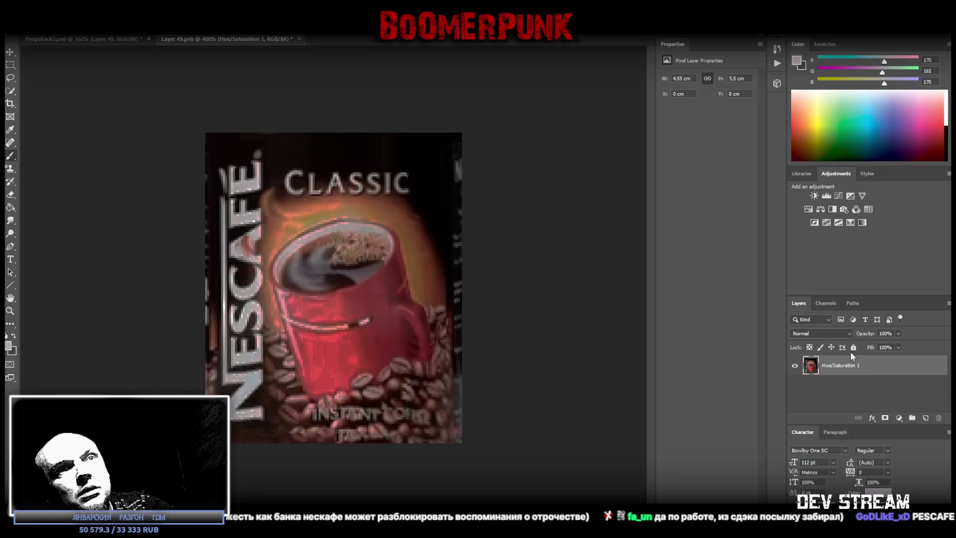
pyautogui.click(923, 417)
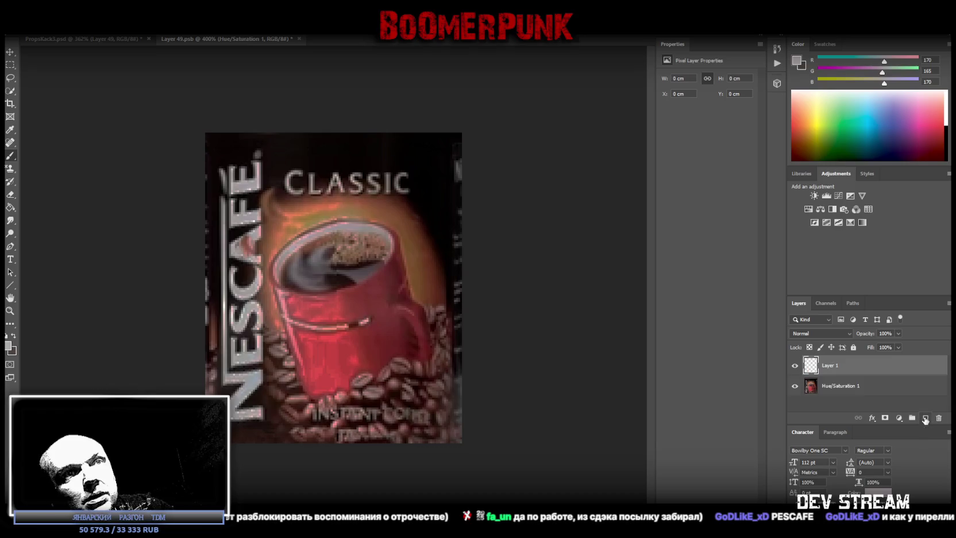
# Step: Dab grey over the logo's A on Layer 1 and sample nearby tones
pyautogui.click(252, 235)
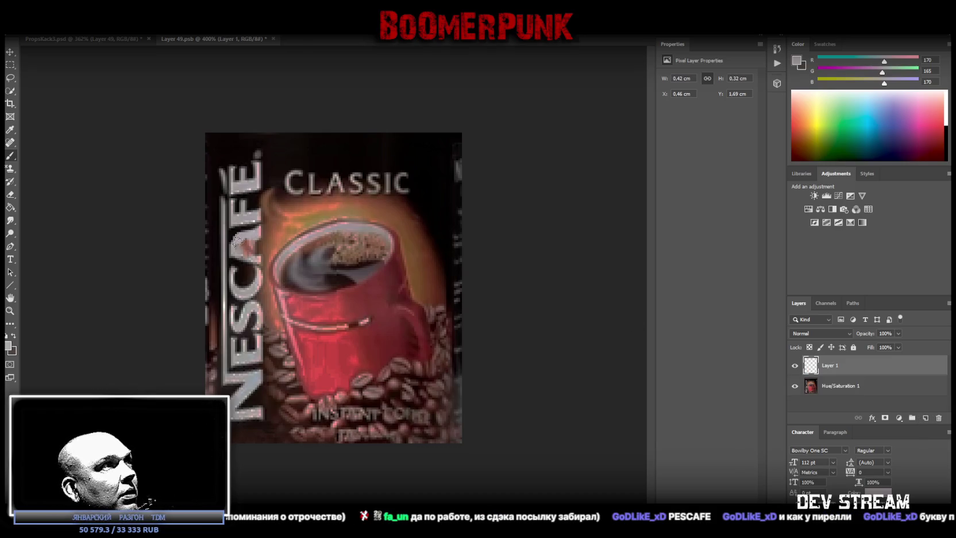
pyautogui.click(248, 247)
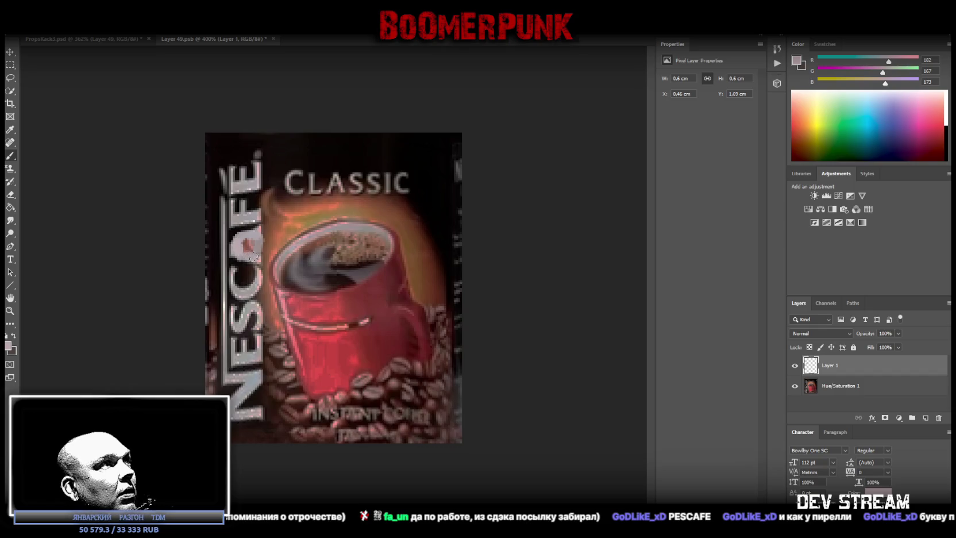
pyautogui.keyDown('alt'); pyautogui.click(246, 217); pyautogui.keyUp('alt')
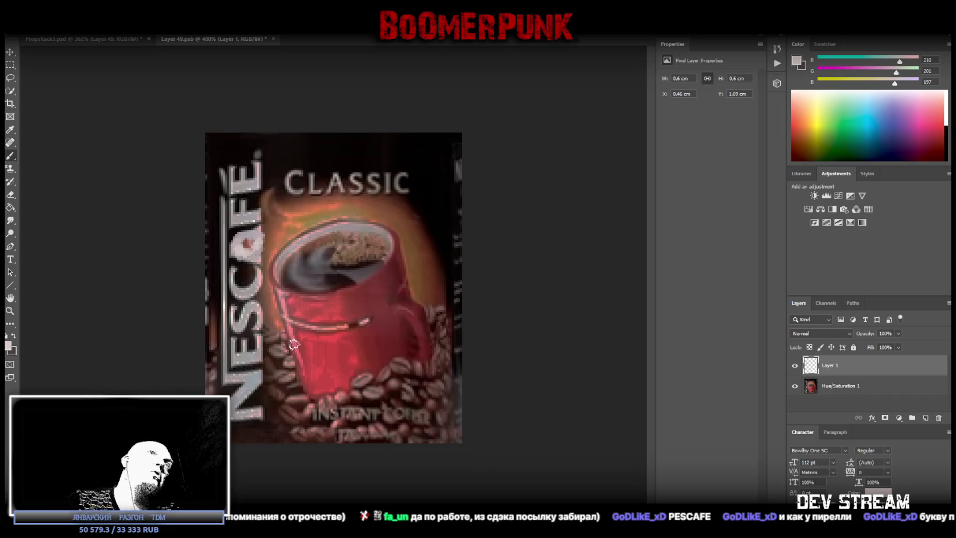
pyautogui.keyDown('alt'); pyautogui.click(268, 254); pyautogui.keyUp('alt')
# Step: Paint dark grey over the A so it reads as O, then marquee-select the bottom N
pyautogui.moveTo(251, 261)
pyautogui.mouseDown()
pyautogui.moveTo(263, 253)
pyautogui.moveTo(260, 226)
pyautogui.mouseUp()
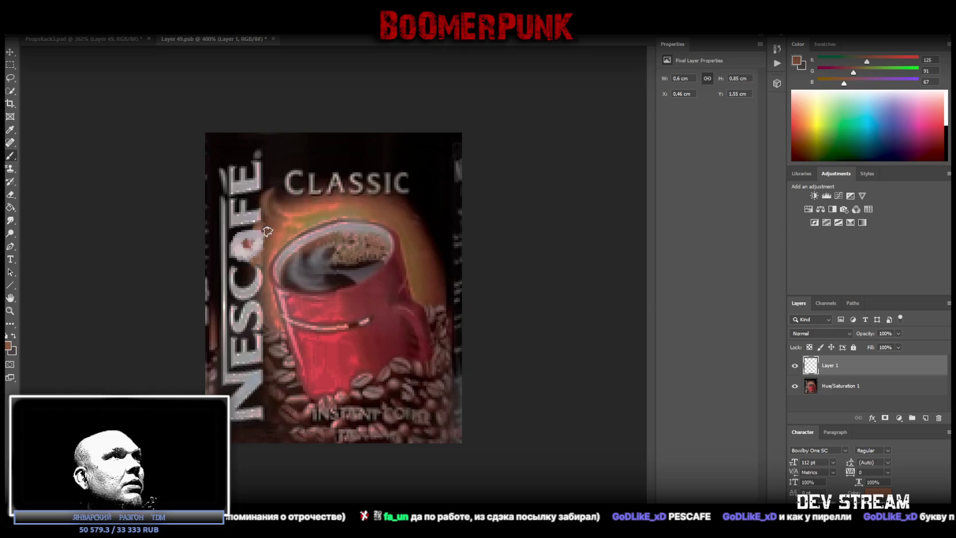
pyautogui.hotkey('ctrl', 'z')
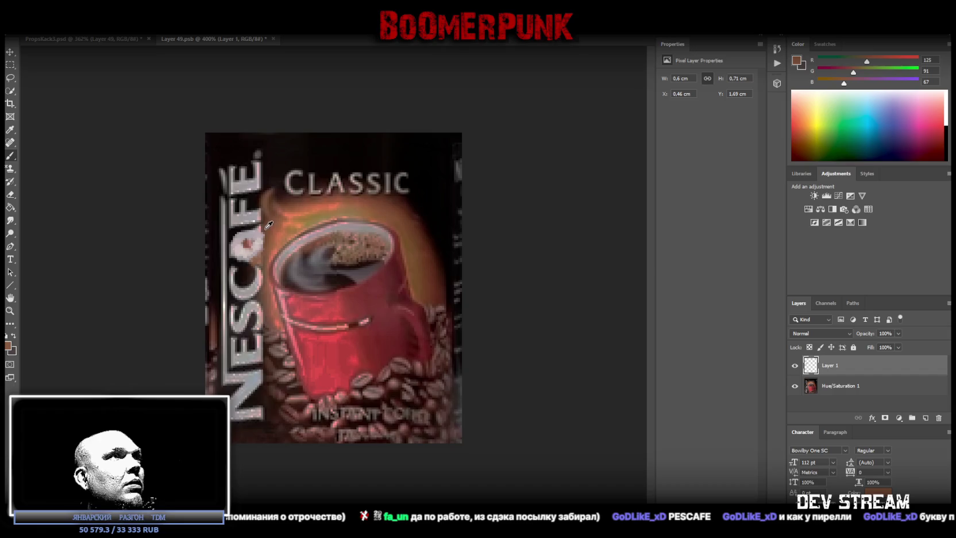
pyautogui.keyDown('alt'); pyautogui.click(253, 224); pyautogui.keyUp('alt')
pyautogui.moveTo(258, 228)
pyautogui.mouseDown()
pyautogui.moveTo(269, 232)
pyautogui.moveTo(256, 224)
pyautogui.moveTo(251, 263)
pyautogui.moveTo(261, 262)
pyautogui.mouseUp()
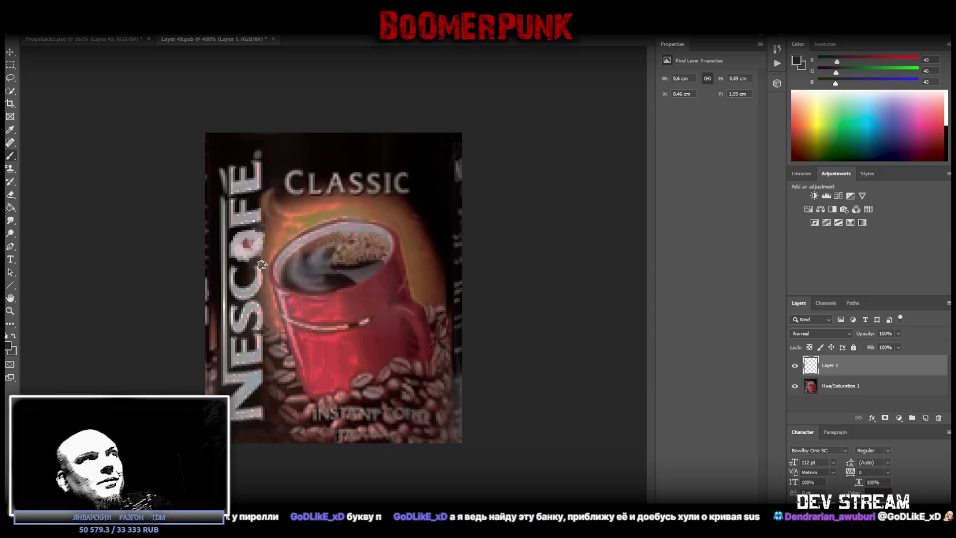
pyautogui.click(10, 65)
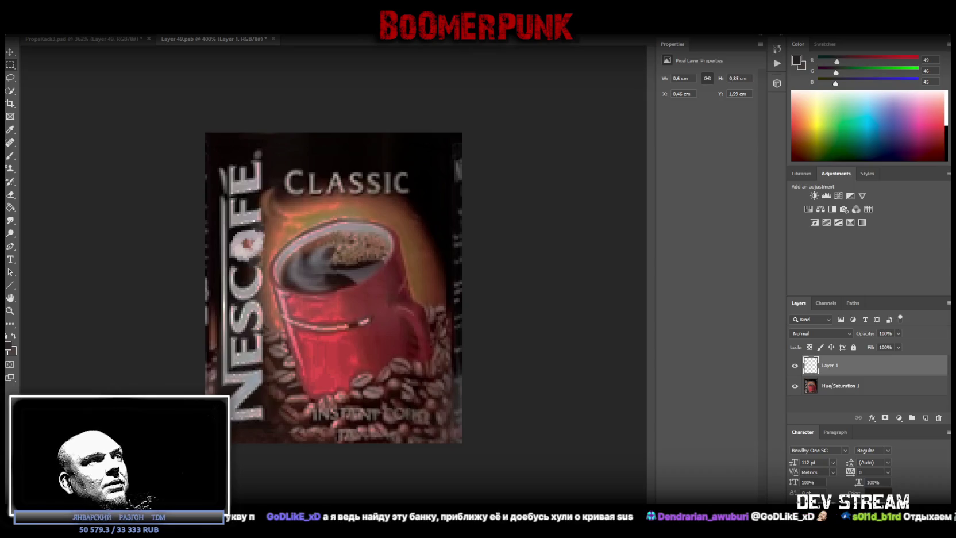
pyautogui.moveTo(217, 431)
pyautogui.mouseDown()
pyautogui.moveTo(279, 369)
pyautogui.moveTo(270, 368)
pyautogui.mouseUp()
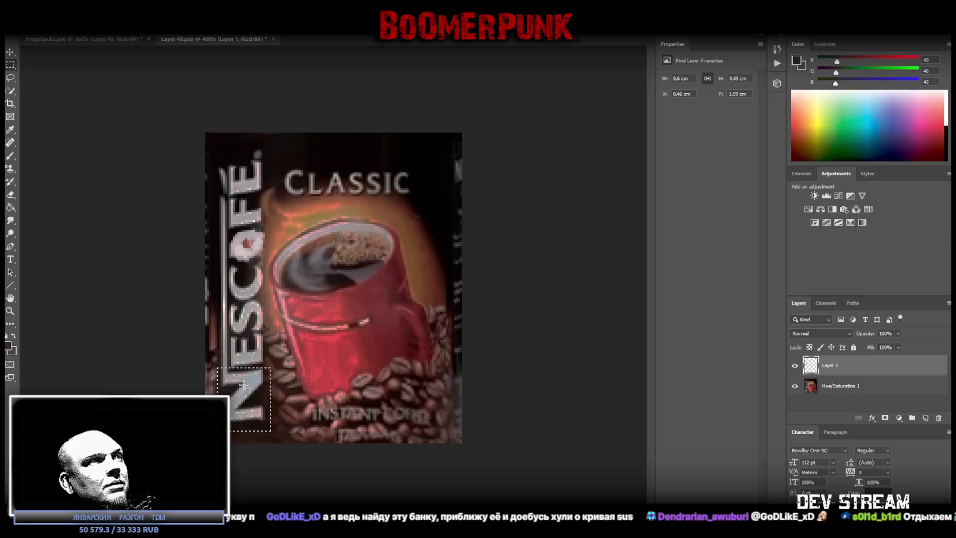
pyautogui.rightClick(246, 383)
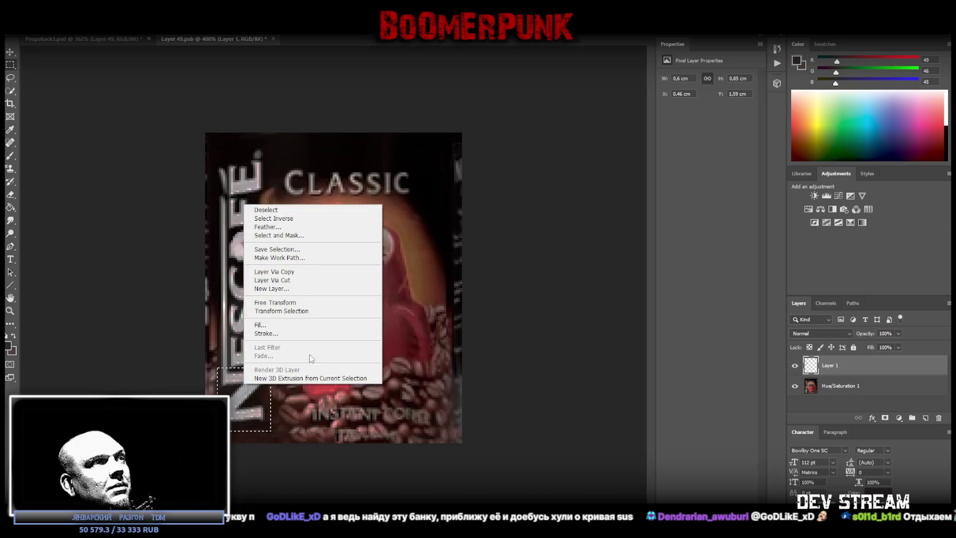
pyautogui.click(299, 281)
pyautogui.click(465, 204)
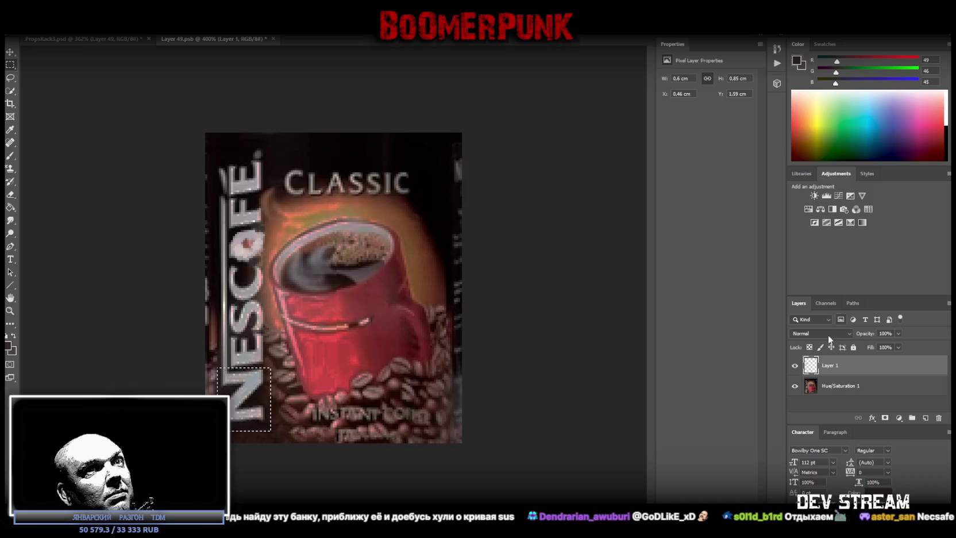
pyautogui.click(839, 385)
pyautogui.rightClick(256, 219)
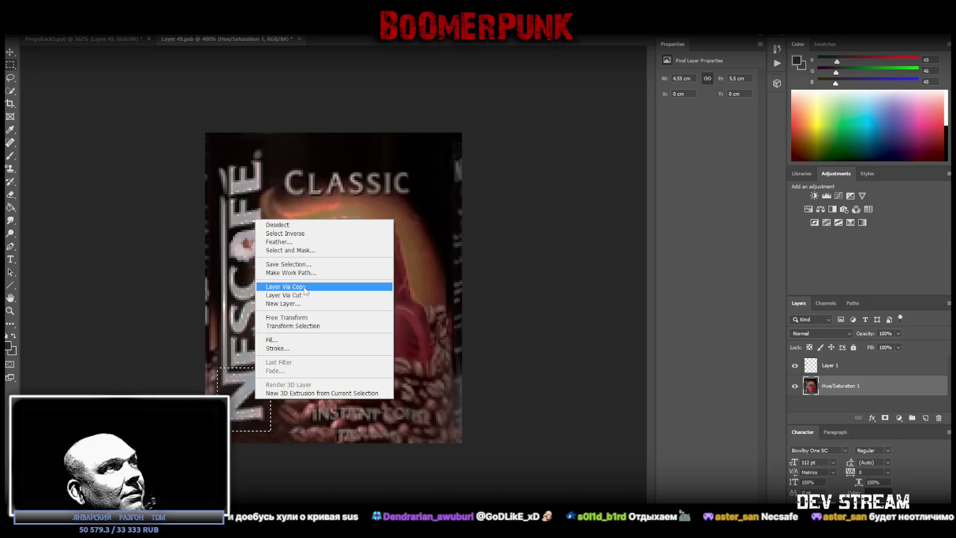
pyautogui.click(305, 287)
pyautogui.hotkey('ctrl', 't')
pyautogui.moveTo(291, 336); pyautogui.dragTo(190, 336)
pyautogui.rightClick(255, 401)
pyautogui.click(313, 395)
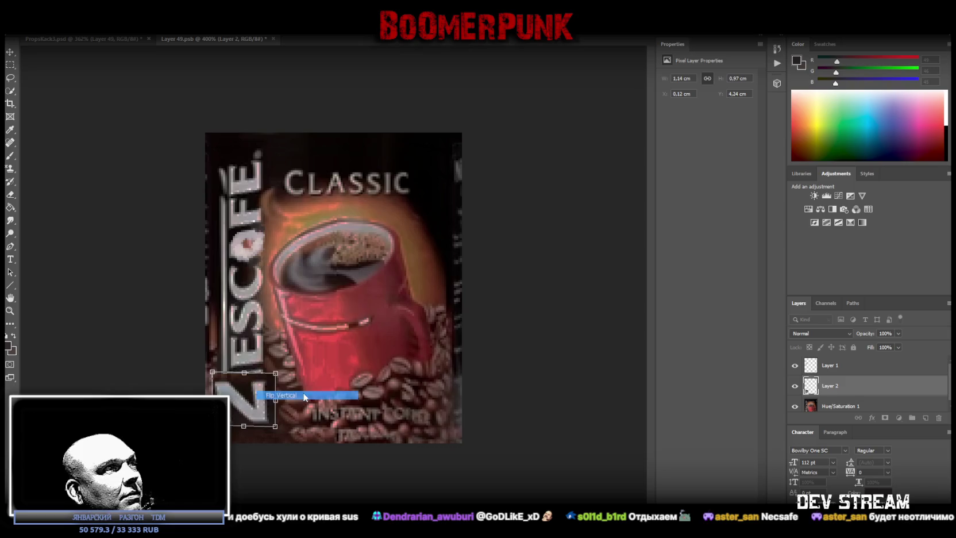
pyautogui.moveTo(246, 401); pyautogui.dragTo(251, 392)
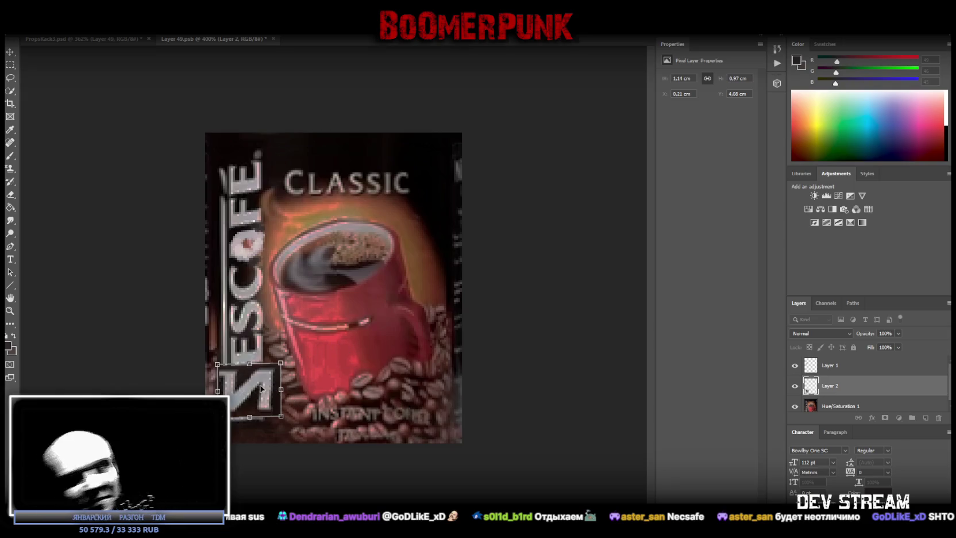
pyautogui.moveTo(266, 385)
pyautogui.mouseDown()
pyautogui.moveTo(313, 392)
pyautogui.moveTo(303, 391)
pyautogui.mouseUp()
pyautogui.click(13, 53)
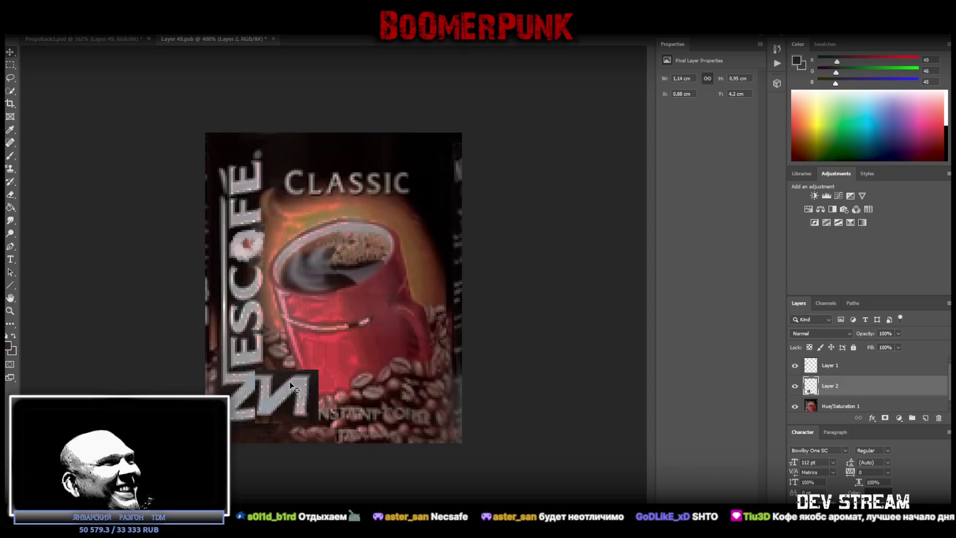
pyautogui.press('Delete')
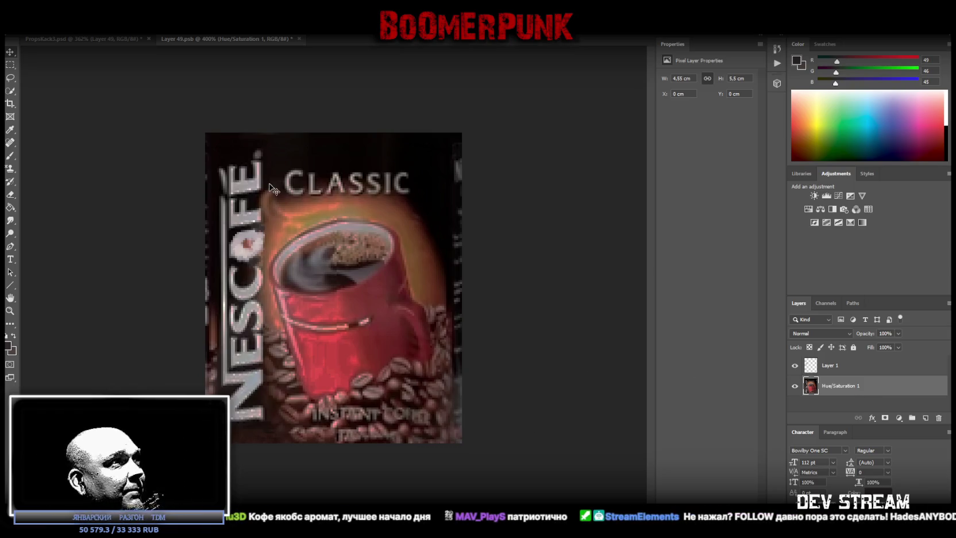
# Step: Paint out the first E's bar with a sampled dark colour, save, and close Layer 49.psb
pyautogui.press('z')
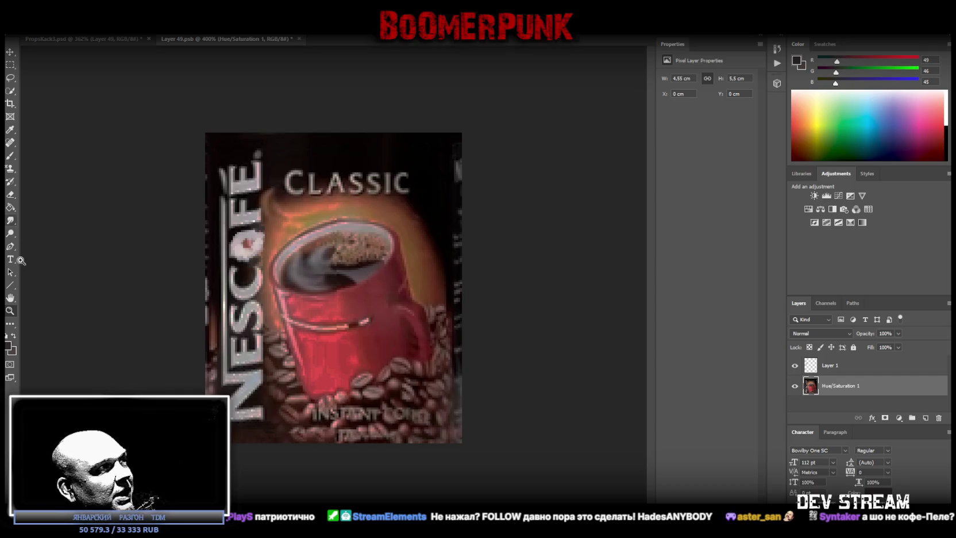
pyautogui.click(10, 156)
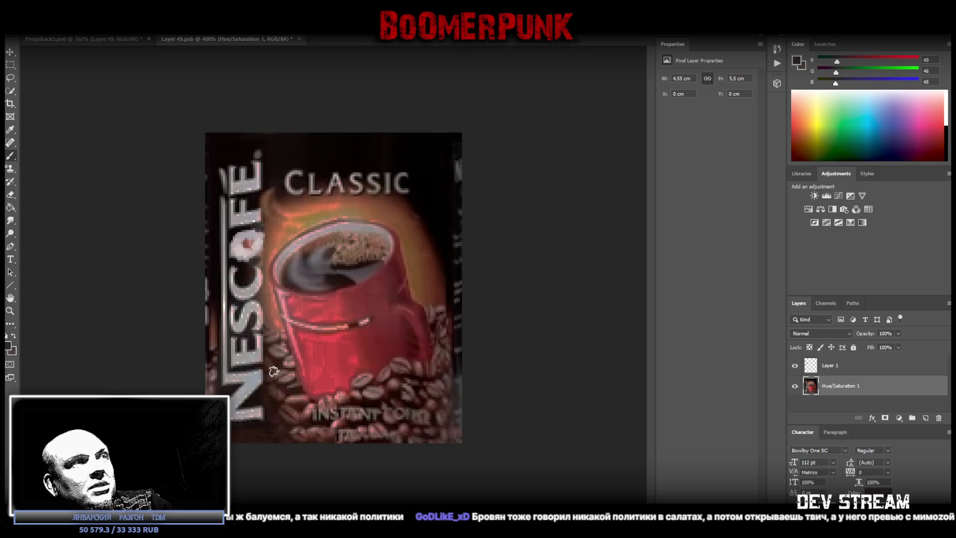
pyautogui.click(257, 340)
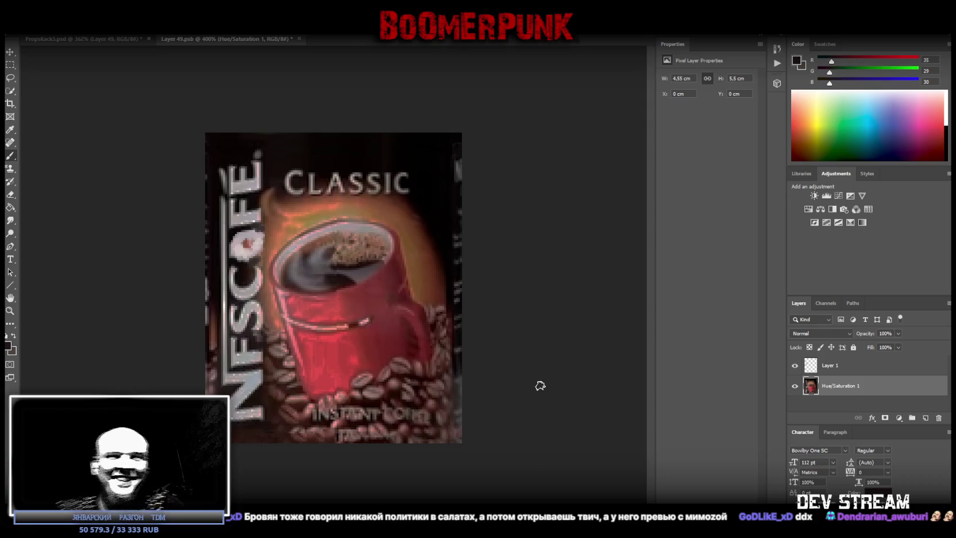
pyautogui.hotkey('ctrl', 's')
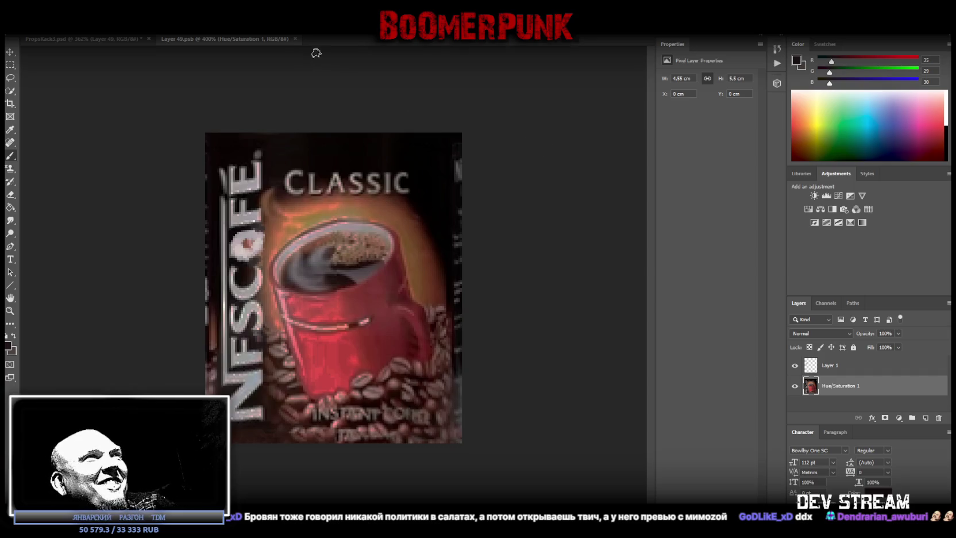
pyautogui.click(296, 39)
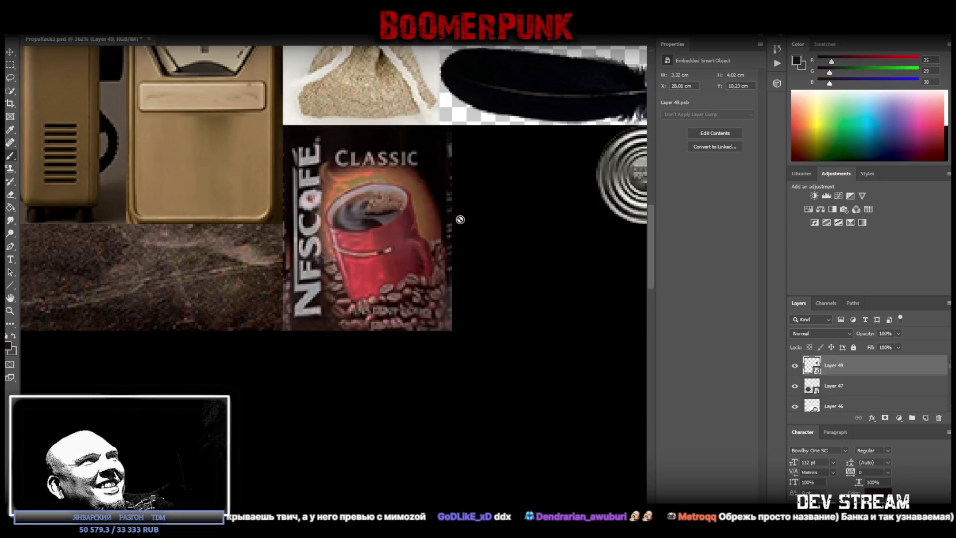
pyautogui.click(10, 310)
pyautogui.moveTo(300, 307)
pyautogui.mouseDown()
pyautogui.moveTo(259, 301)
pyautogui.moveTo(269, 295)
pyautogui.mouseUp()
pyautogui.moveTo(492, 213)
pyautogui.mouseDown()
pyautogui.moveTo(520, 195)
pyautogui.moveTo(455, 170)
pyautogui.moveTo(491, 153)
pyautogui.mouseUp()
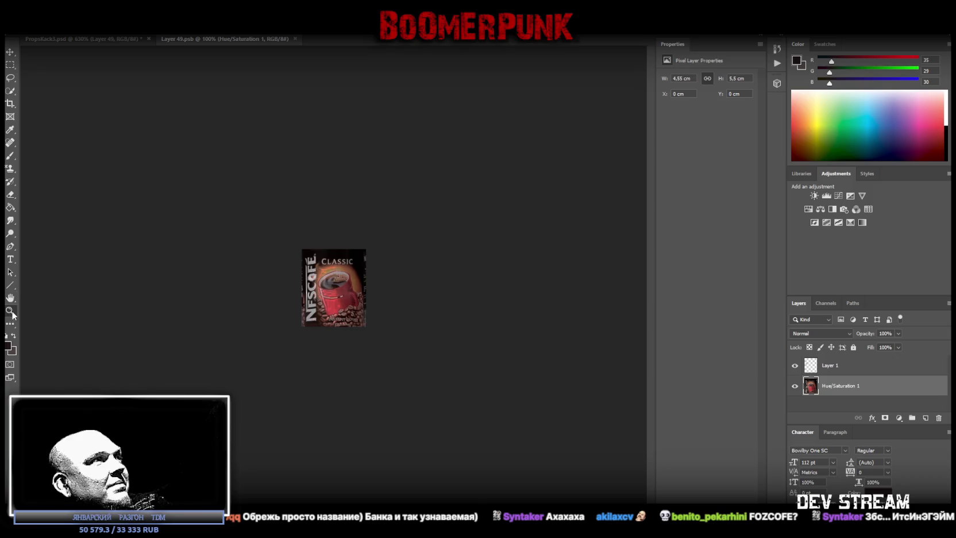
pyautogui.moveTo(282, 284)
pyautogui.mouseDown()
pyautogui.moveTo(367, 260)
pyautogui.moveTo(34, 126)
pyautogui.mouseUp()
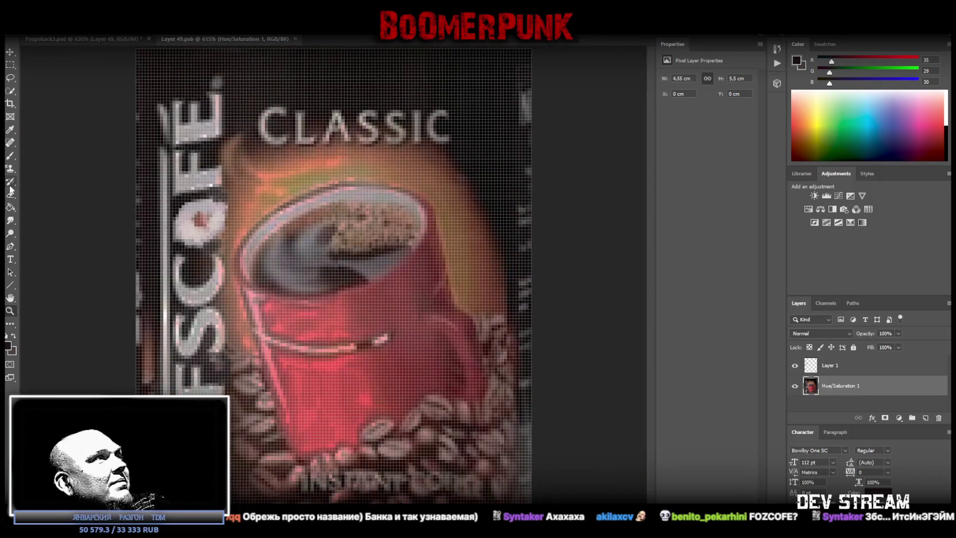
pyautogui.click(11, 142)
pyautogui.click(196, 220)
pyautogui.click(196, 222)
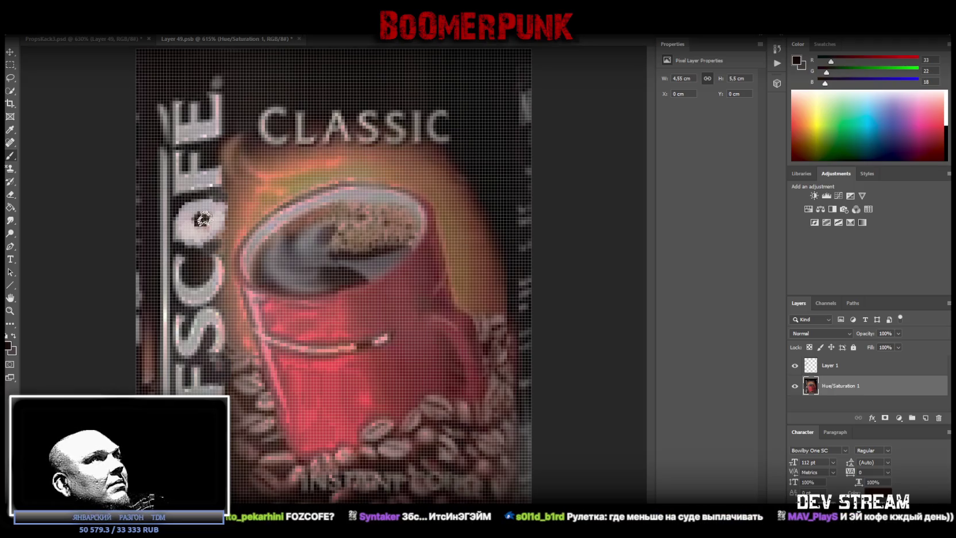
pyautogui.click(295, 39)
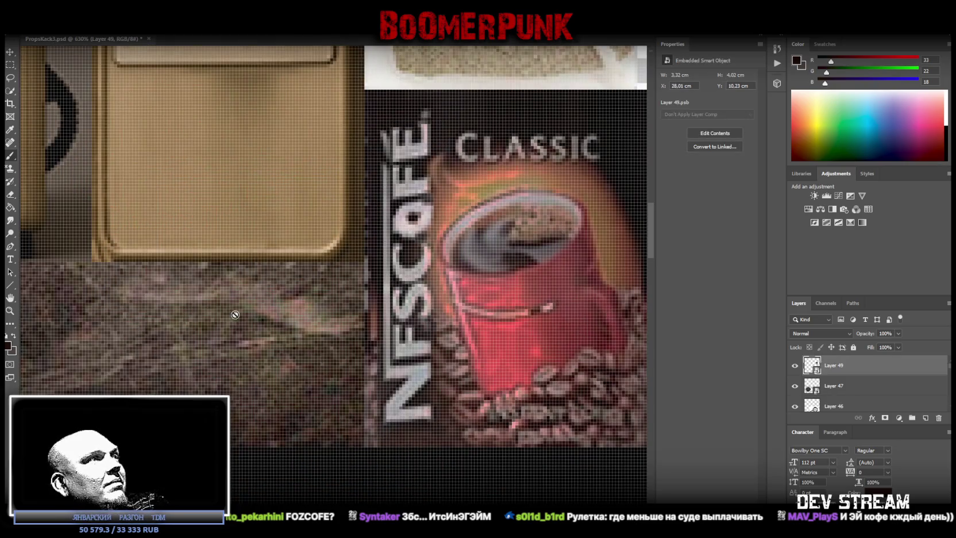
pyautogui.click(10, 310)
pyautogui.scroll(-5, 305, 339)
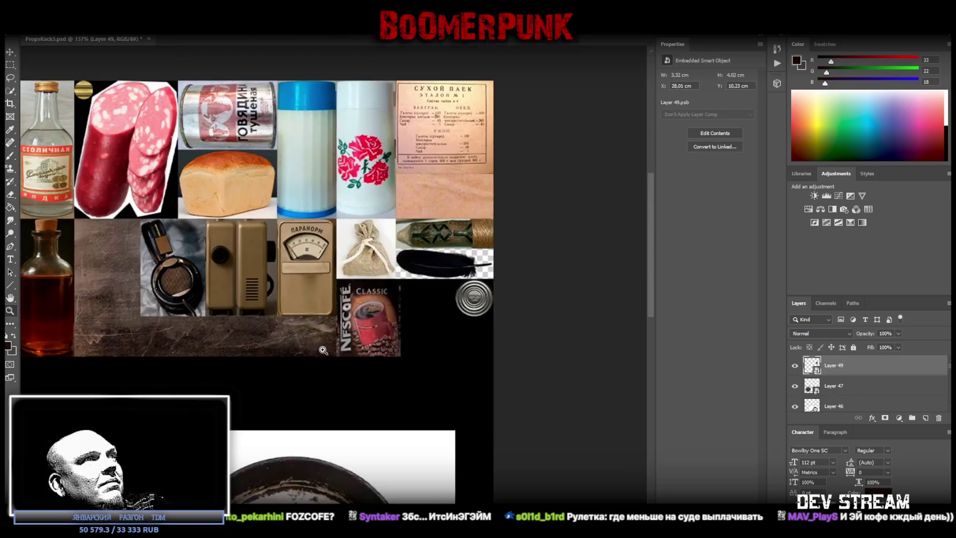
pyautogui.scroll(2, 323, 350)
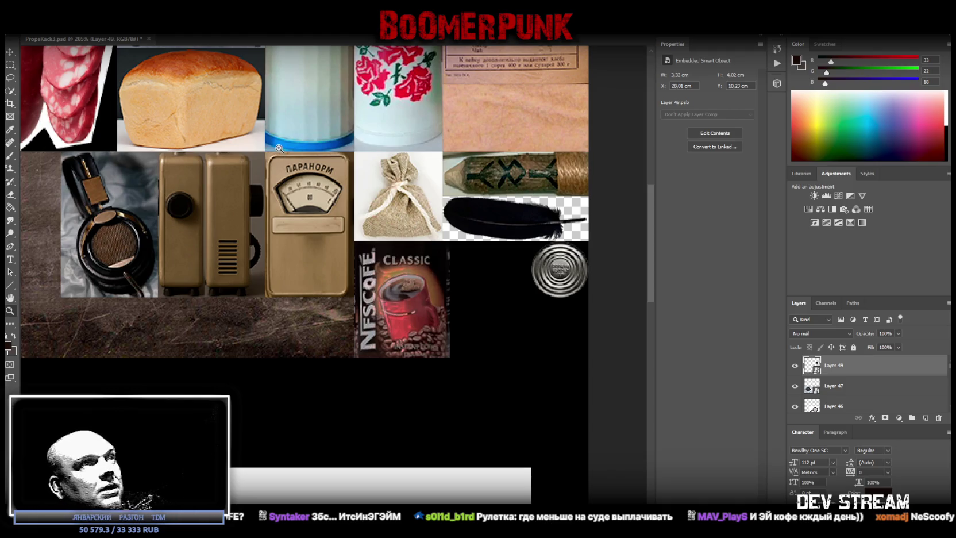
# Step: Save the props atlas as PNG over the existing PropsKack3.png, confirming the replacement
pyautogui.hotkey('alt', 'f')
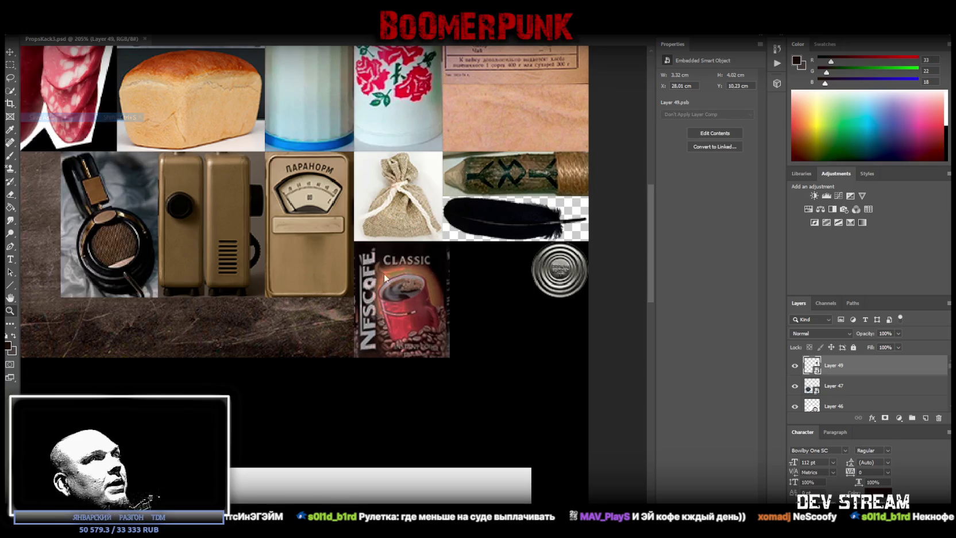
pyautogui.click(42, 117)
pyautogui.click(242, 325)
pyautogui.click(247, 462)
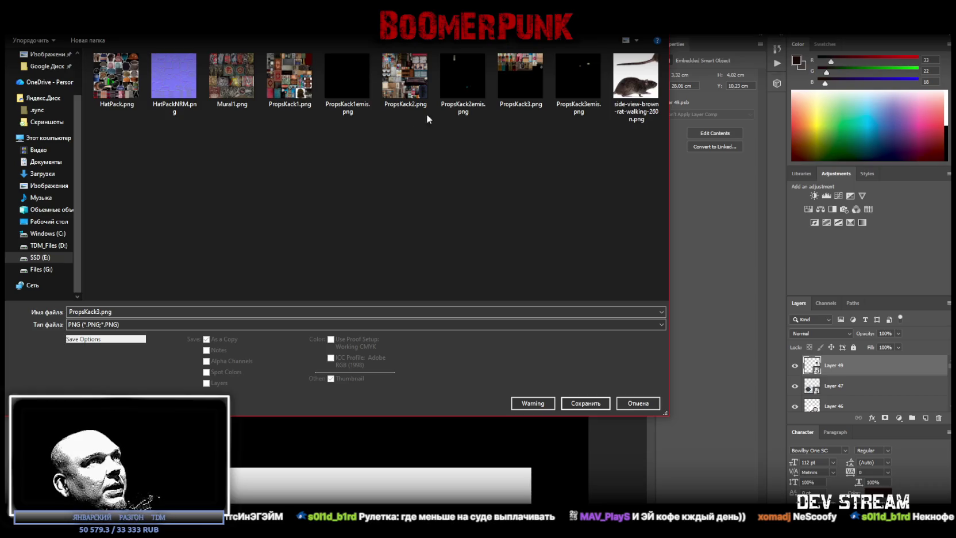
pyautogui.doubleClick(521, 79)
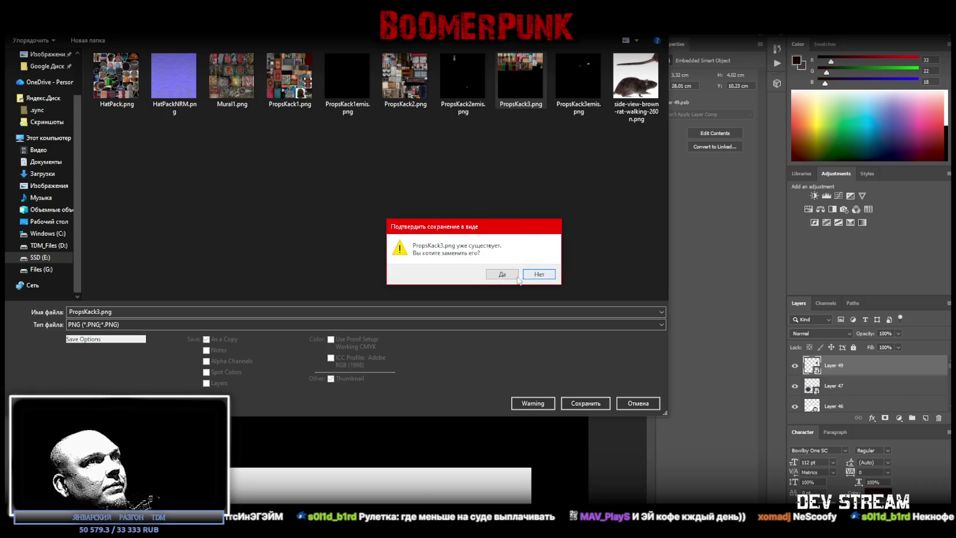
pyautogui.click(497, 273)
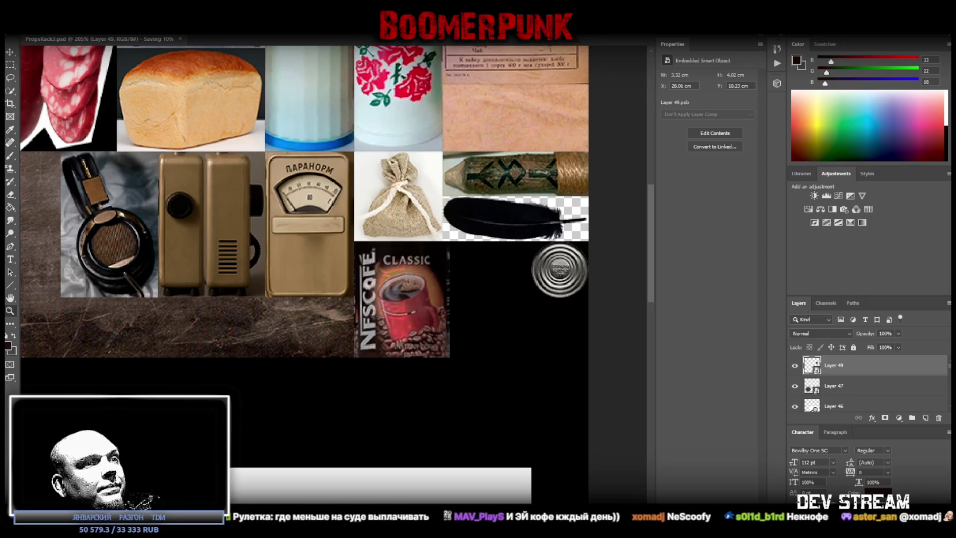
pyautogui.hotkey('alt', 'Tab')
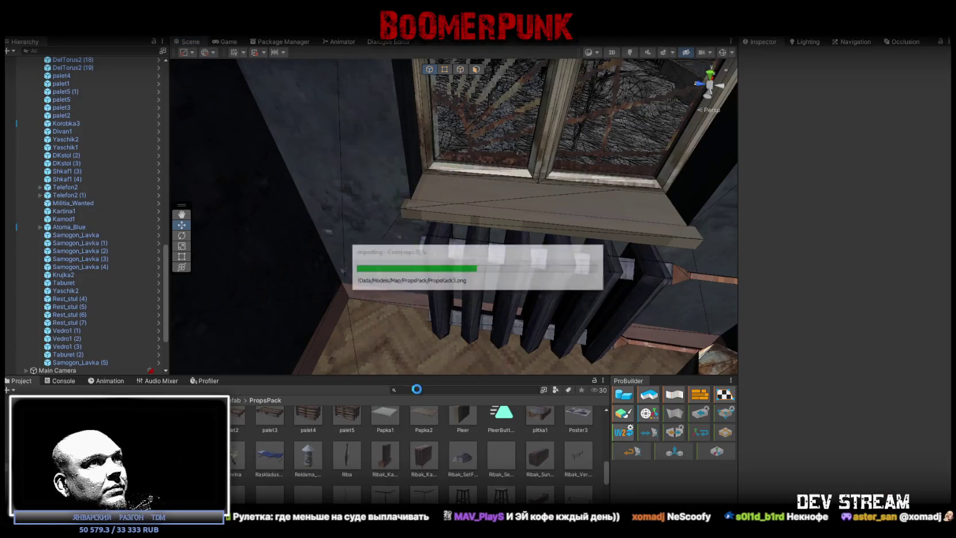
# Step: Refresh the atlas texture in Blockbench so it picks up the updated label
pyautogui.hotkey('alt', 'Tab')
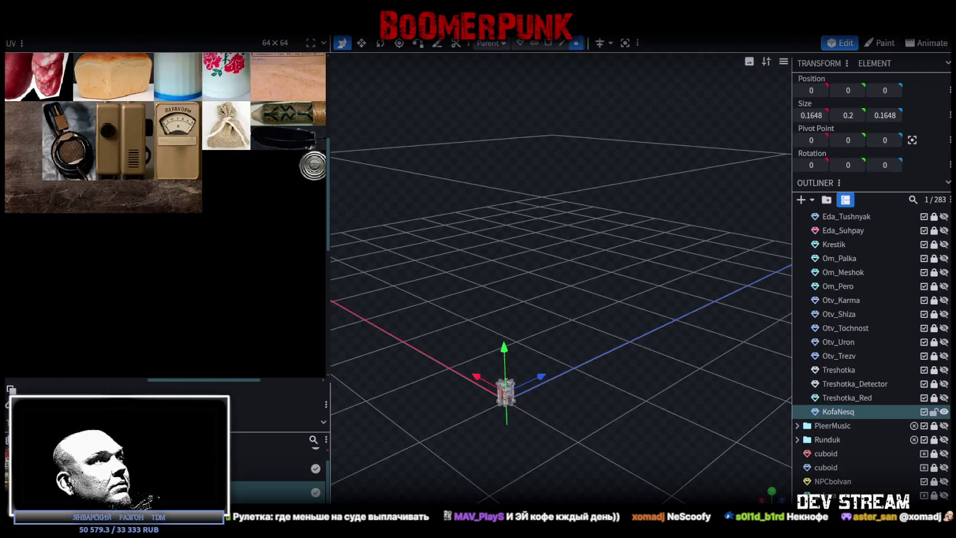
pyautogui.rightClick(54, 493)
pyautogui.click(86, 499)
# Step: Select the KofaNesq can mesh and all of its faces in face mode
pyautogui.moveTo(571, 402)
pyautogui.mouseDown()
pyautogui.moveTo(606, 328)
pyautogui.moveTo(546, 387)
pyautogui.moveTo(538, 343)
pyautogui.mouseUp()
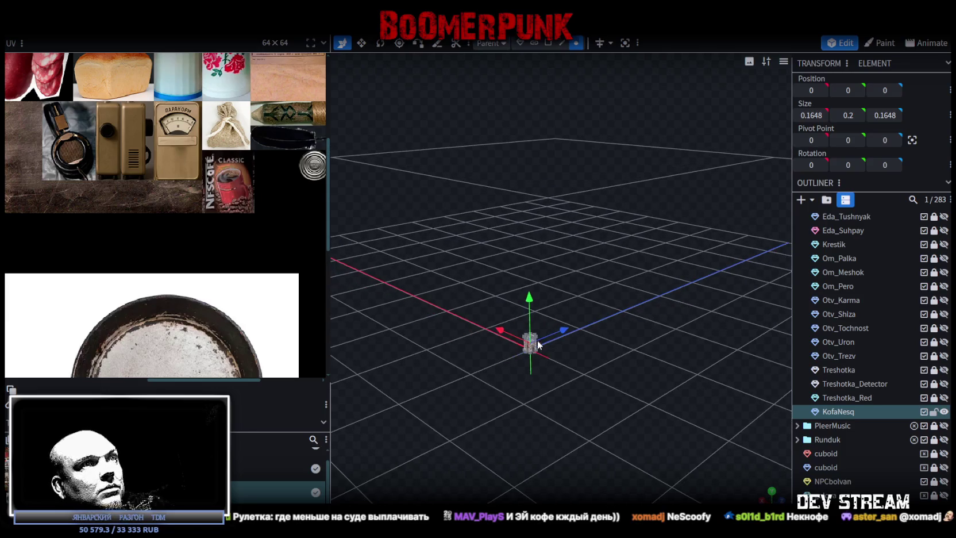
pyautogui.click(537, 342)
pyautogui.click(700, 43)
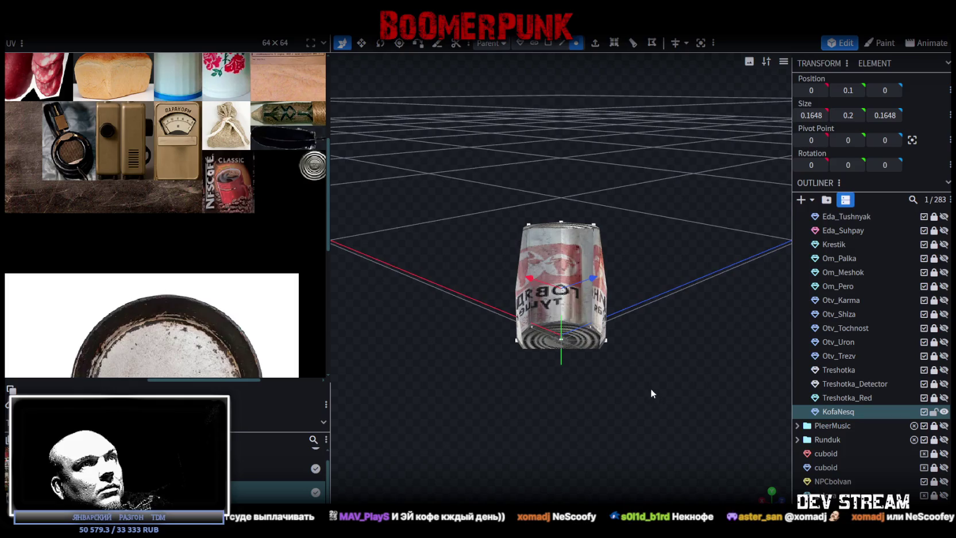
pyautogui.moveTo(650, 393)
pyautogui.mouseDown()
pyautogui.moveTo(609, 258)
pyautogui.moveTo(581, 80)
pyautogui.mouseUp()
pyautogui.click(548, 43)
pyautogui.click(566, 311)
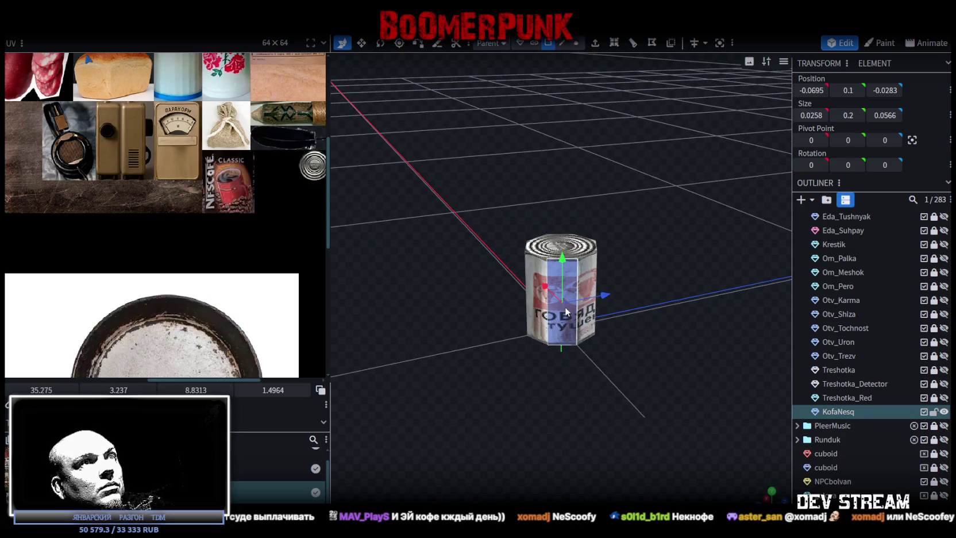
pyautogui.moveTo(489, 353); pyautogui.dragTo(501, 290)
pyautogui.doubleClick(574, 292)
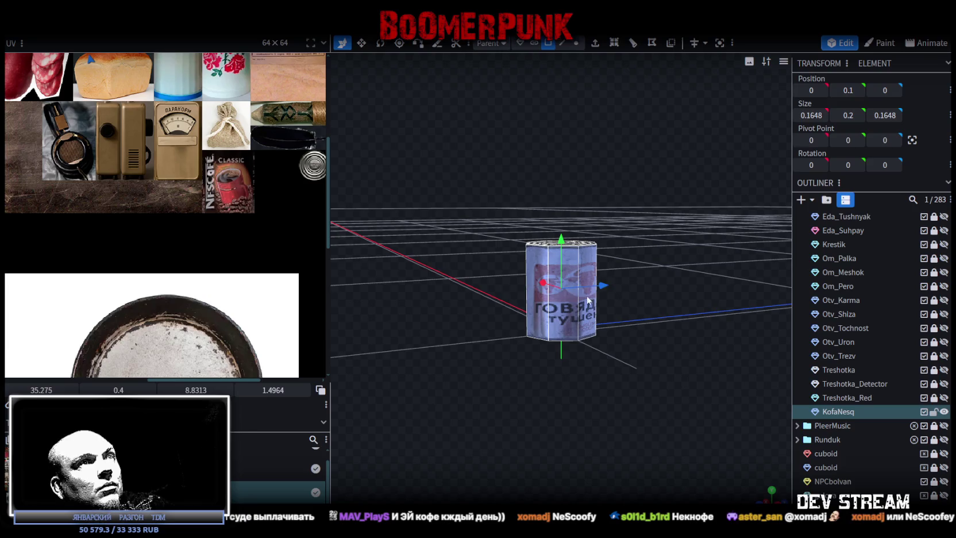
# Step: Drag the can's side UV box onto the Nescafe label in the atlas
pyautogui.scroll(-2, 170, 96)
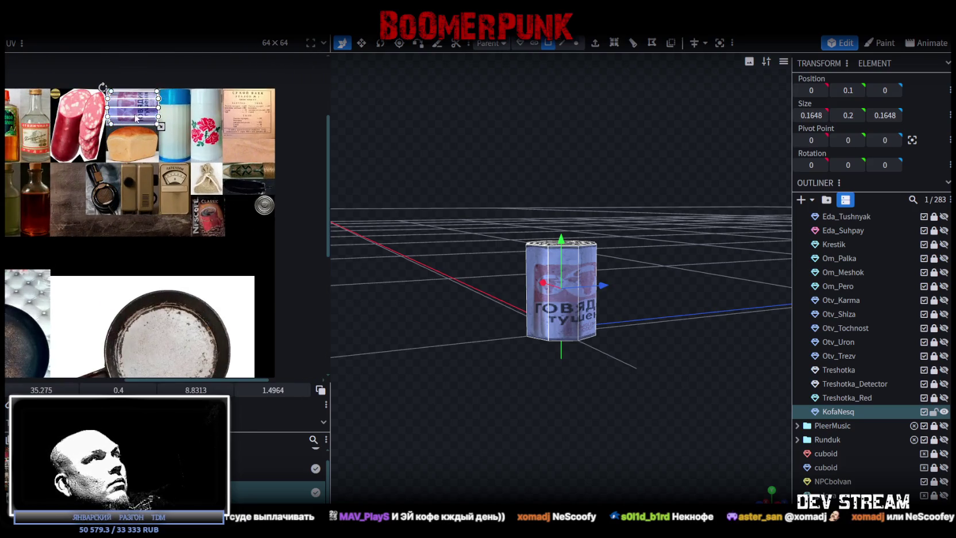
pyautogui.moveTo(136, 118); pyautogui.dragTo(216, 210)
pyautogui.scroll(4, 215, 209)
pyautogui.rightClick(211, 213)
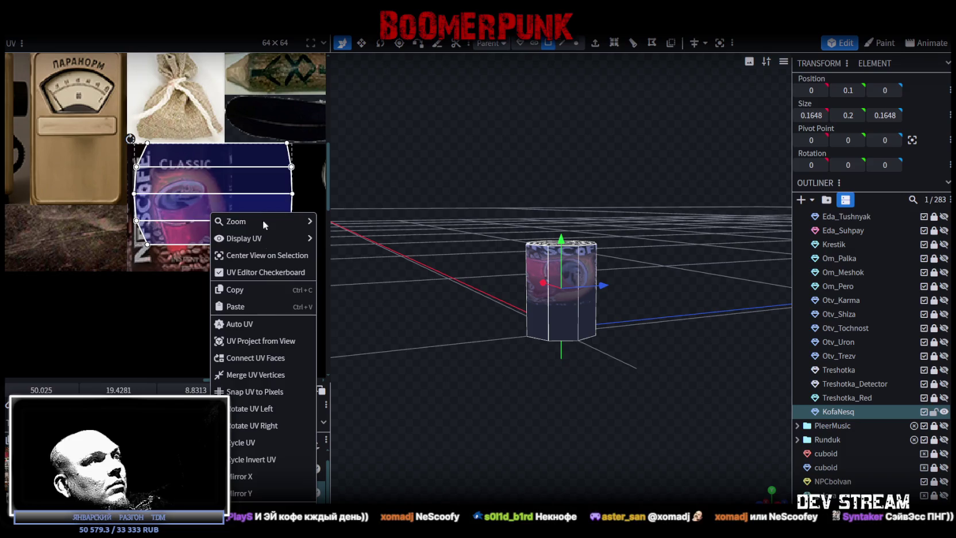
# Step: Rotate the can's UVs right and shift them across the Nescafe label
pyautogui.click(258, 425)
pyautogui.moveTo(201, 189); pyautogui.dragTo(174, 187)
pyautogui.scroll(3, 147, 132)
pyautogui.moveTo(109, 156); pyautogui.dragTo(102, 150)
pyautogui.scroll(2, 108, 155)
pyautogui.scroll(-3, 211, 259)
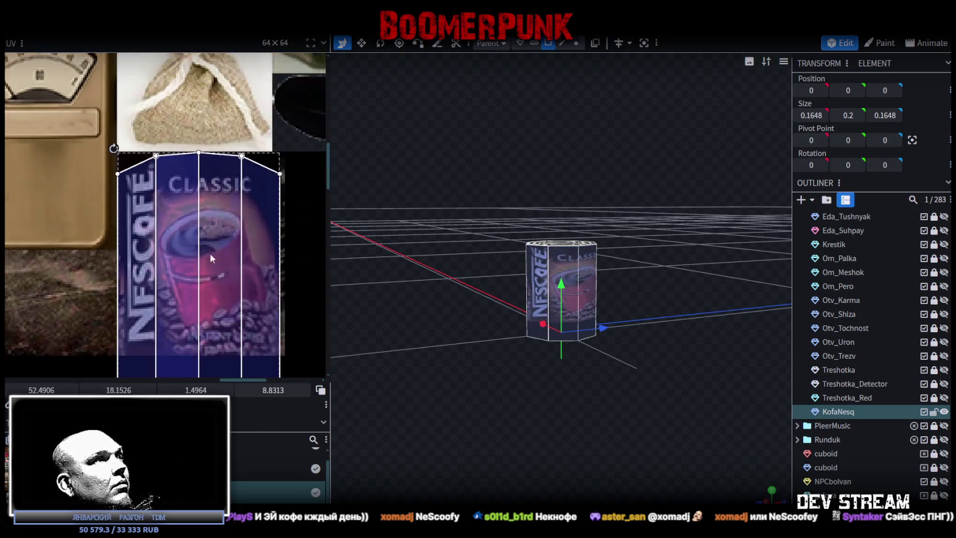
pyautogui.scroll(3, 257, 356)
# Step: Select all the can's UV faces and shrink the box's height on the label
pyautogui.click(249, 250)
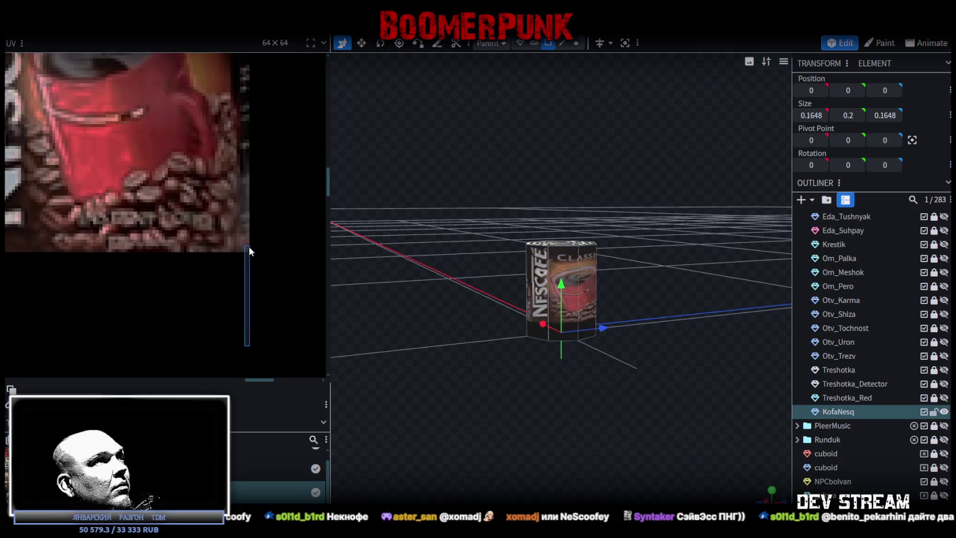
pyautogui.scroll(-3, 262, 274)
pyautogui.moveTo(273, 226); pyautogui.dragTo(148, 278)
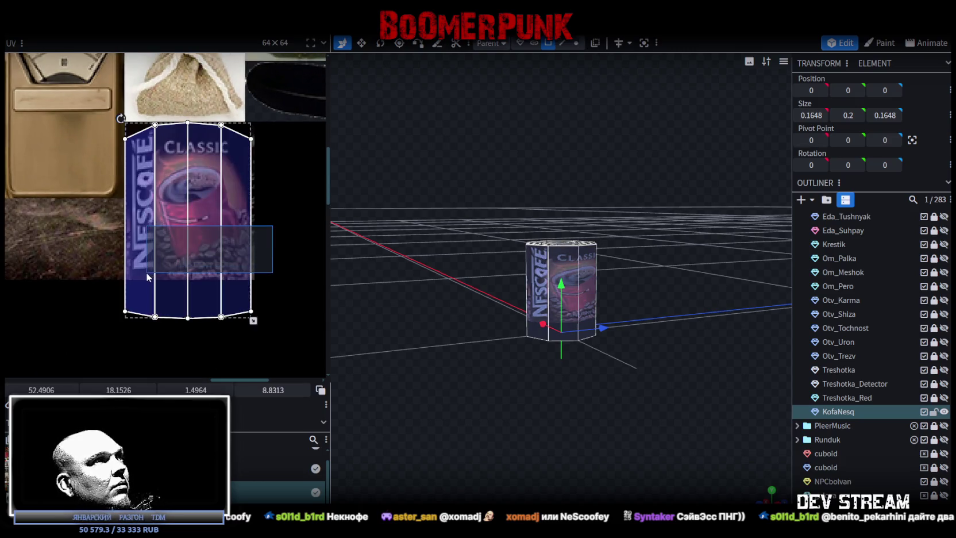
pyautogui.scroll(3, 252, 328)
pyautogui.moveTo(260, 325); pyautogui.dragTo(266, 247)
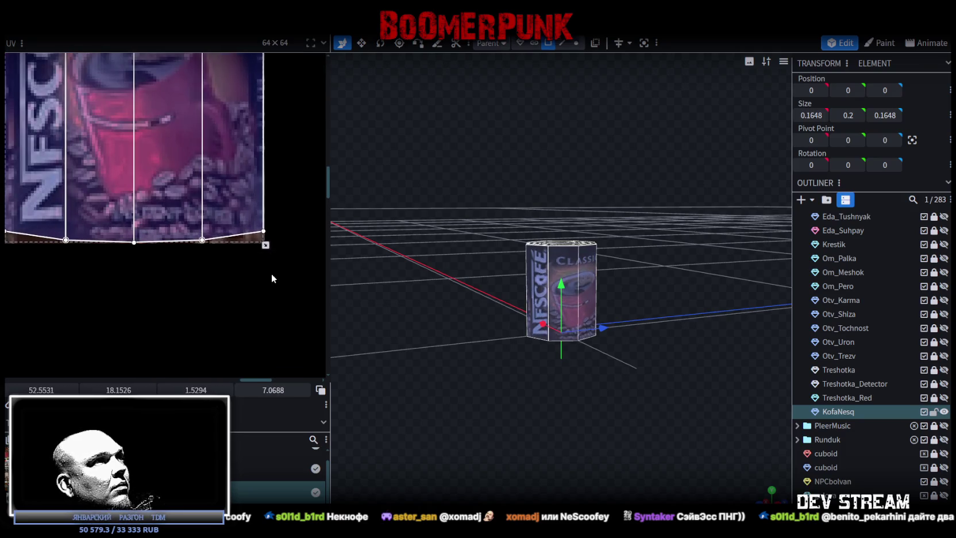
pyautogui.scroll(2, 271, 253)
pyautogui.scroll(-3, 289, 276)
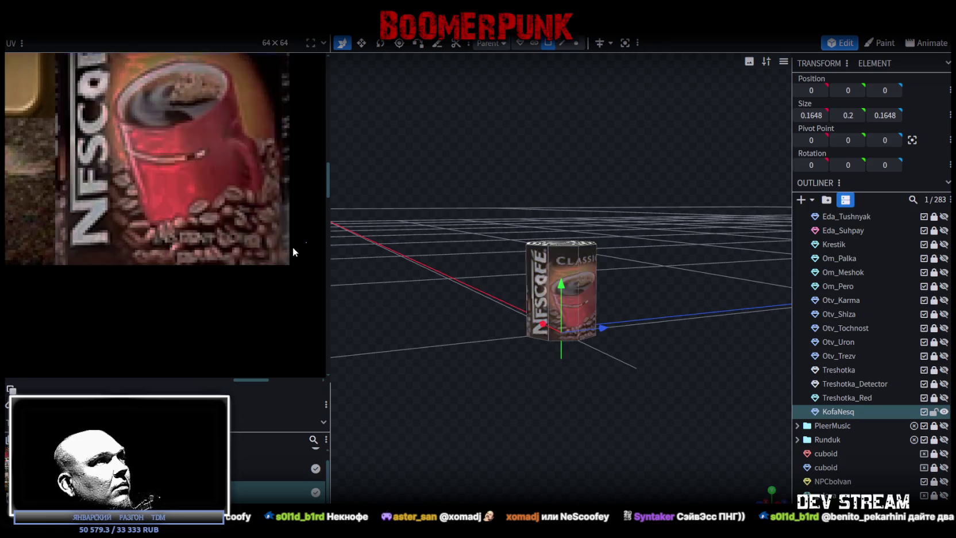
# Step: Show UV outlines and pull the bottom UV corners down to the label's lower edge
pyautogui.moveTo(304, 241); pyautogui.dragTo(51, 260)
pyautogui.click(321, 391)
pyautogui.scroll(3, 241, 261)
pyautogui.moveTo(240, 276); pyautogui.dragTo(238, 285)
pyautogui.scroll(-3, 259, 284)
pyautogui.scroll(-4, 253, 287)
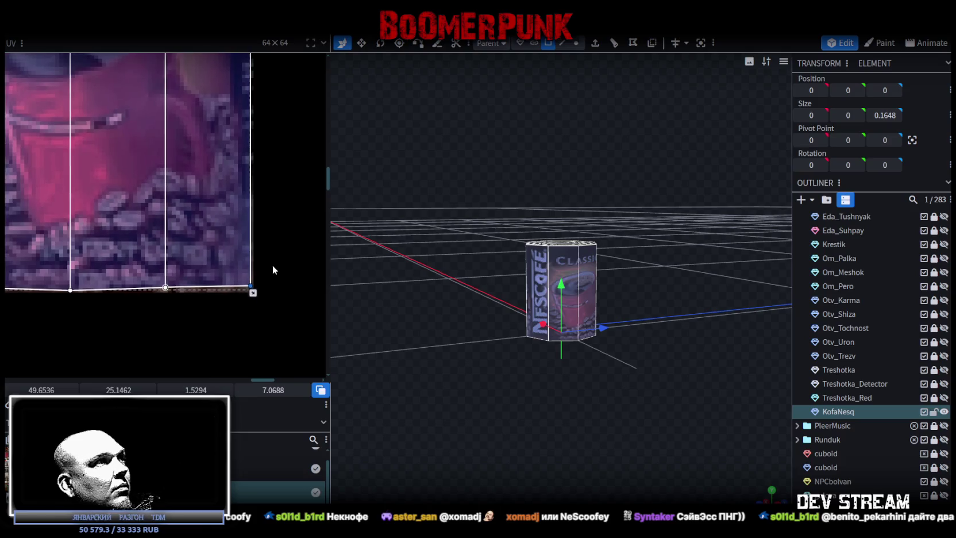
pyautogui.scroll(2, 241, 339)
# Step: Reselect the bottom UV edge and the full bottom row of UV vertices
pyautogui.click(168, 337)
pyautogui.click(183, 315)
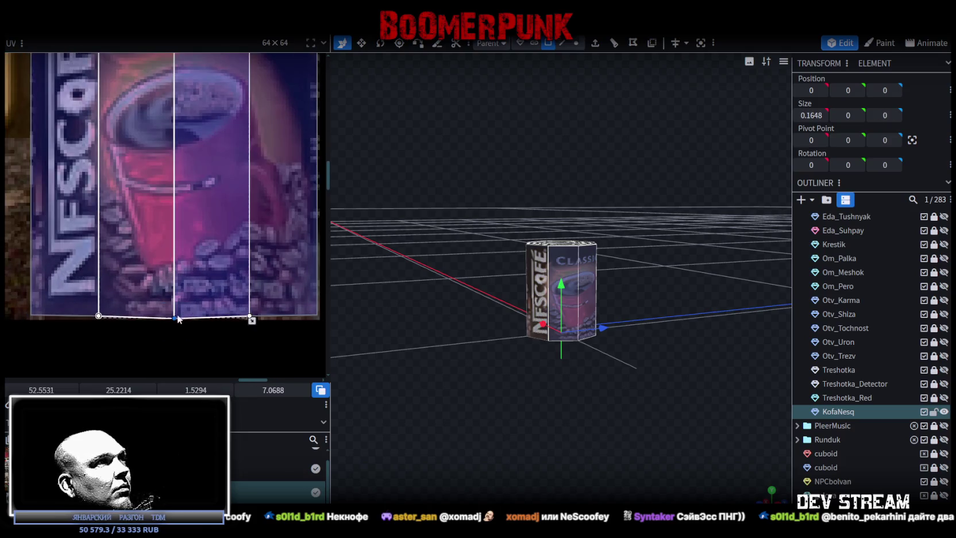
pyautogui.scroll(2, 175, 314)
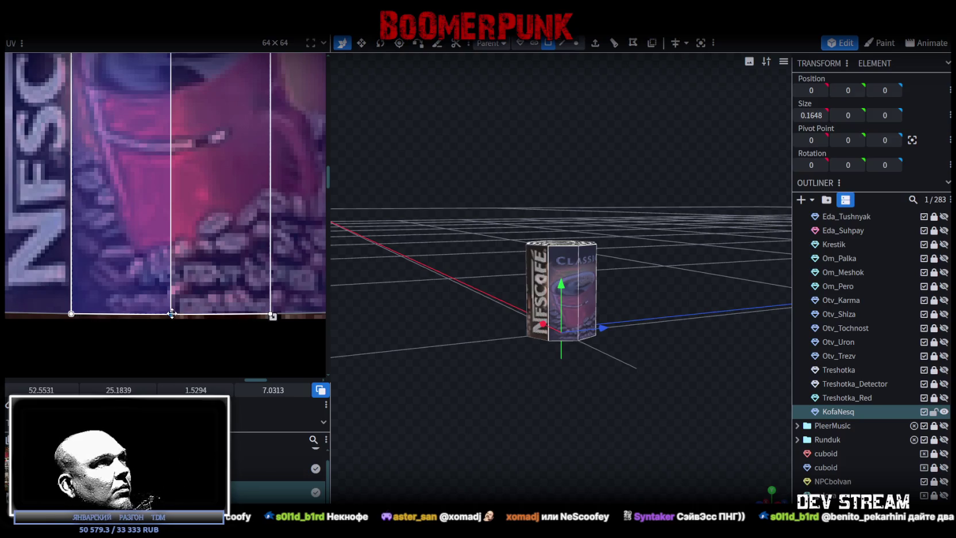
pyautogui.scroll(-3, 171, 313)
pyautogui.moveTo(261, 333); pyautogui.dragTo(112, 309)
pyautogui.scroll(3, 108, 314)
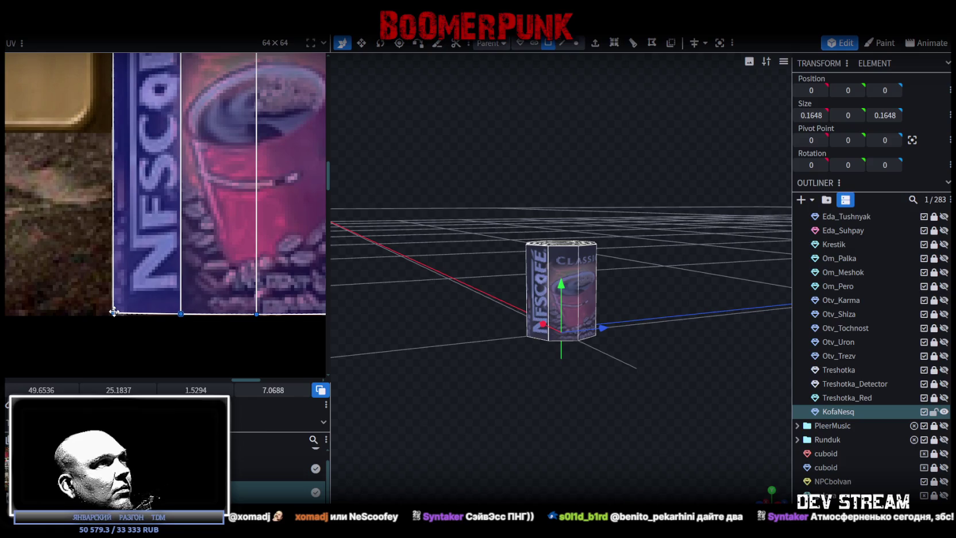
pyautogui.scroll(-2, 220, 260)
pyautogui.scroll(2, 307, 199)
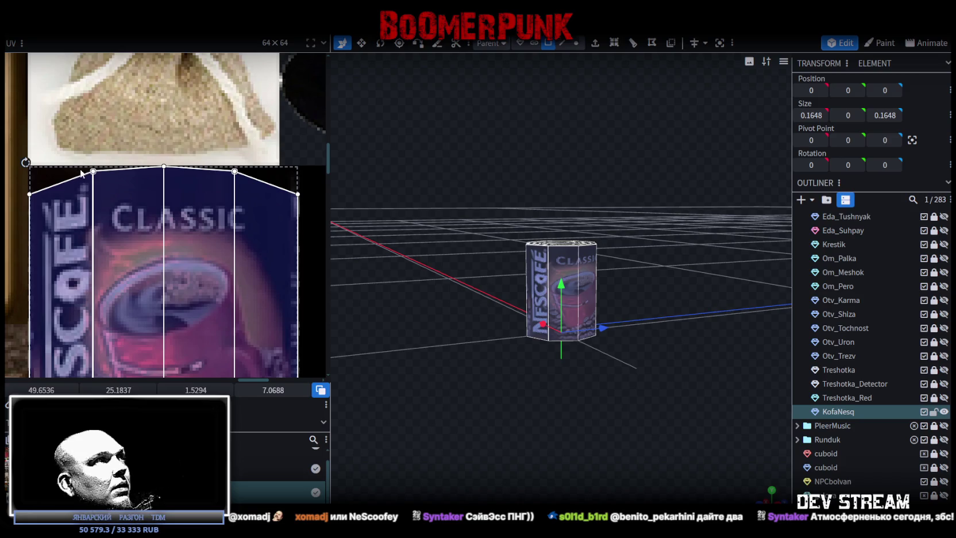
# Step: Drag the label face's top UV vertices up onto the blue label area's top edge
pyautogui.click(230, 172)
pyautogui.scroll(3, 255, 172)
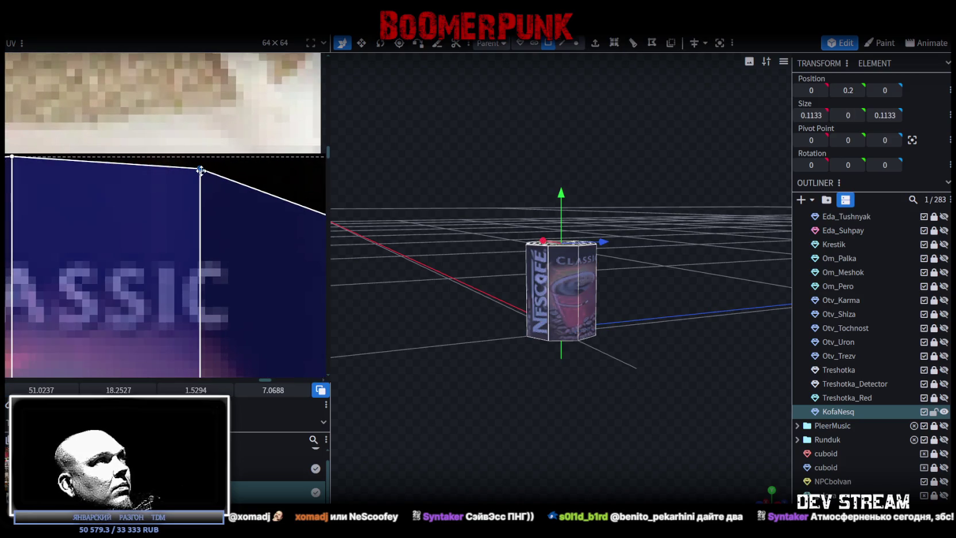
pyautogui.moveTo(201, 168); pyautogui.dragTo(201, 158)
pyautogui.scroll(-4, 227, 195)
pyautogui.click(229, 214)
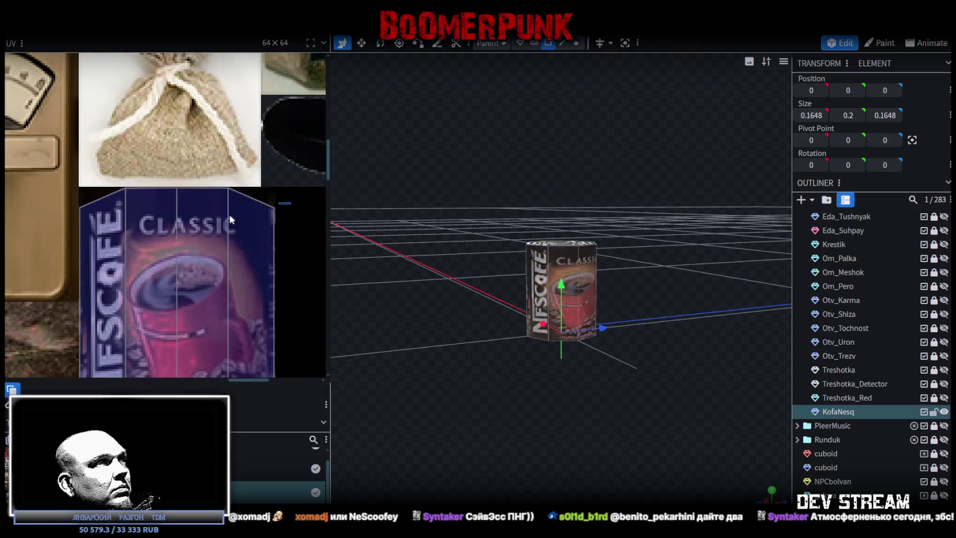
pyautogui.scroll(5, 57, 175)
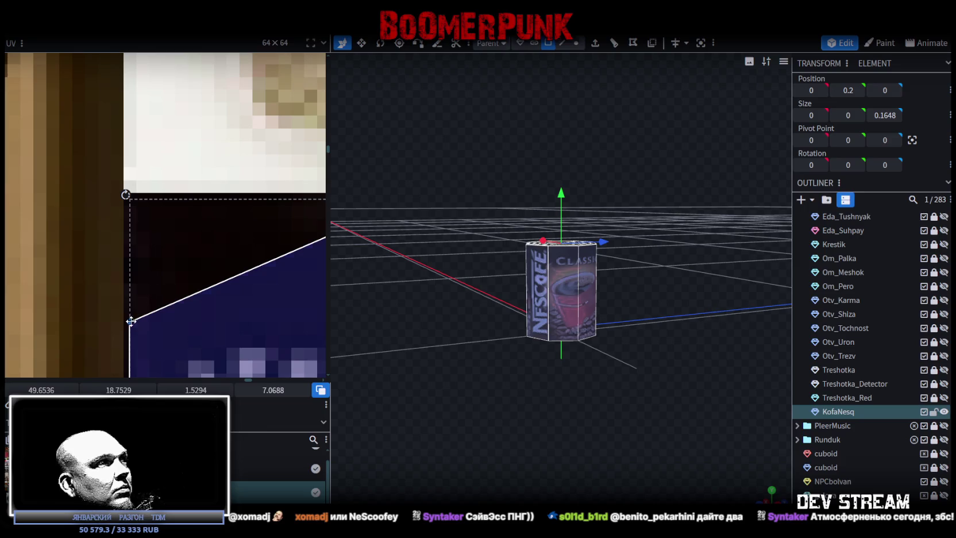
pyautogui.moveTo(131, 321); pyautogui.dragTo(127, 200)
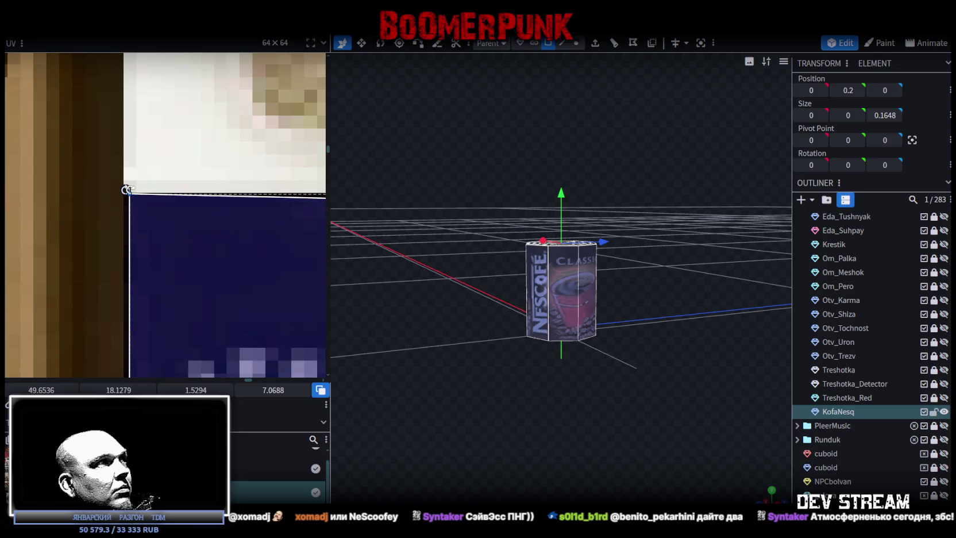
pyautogui.moveTo(127, 193); pyautogui.dragTo(128, 198)
pyautogui.moveTo(345, 315)
pyautogui.mouseDown()
pyautogui.moveTo(443, 311)
pyautogui.moveTo(609, 411)
pyautogui.moveTo(556, 441)
pyautogui.moveTo(655, 451)
pyautogui.moveTo(635, 389)
pyautogui.moveTo(688, 381)
pyautogui.moveTo(534, 362)
pyautogui.moveTo(366, 368)
pyautogui.moveTo(465, 373)
pyautogui.moveTo(440, 354)
pyautogui.moveTo(403, 362)
pyautogui.moveTo(660, 359)
pyautogui.moveTo(382, 377)
pyautogui.moveTo(312, 371)
pyautogui.moveTo(523, 336)
pyautogui.moveTo(550, 263)
pyautogui.mouseUp()
# Step: Rename the can to KofaNesq1 and duplicate it as KofaNesq2 with Ctrl+D
pyautogui.click(547, 289)
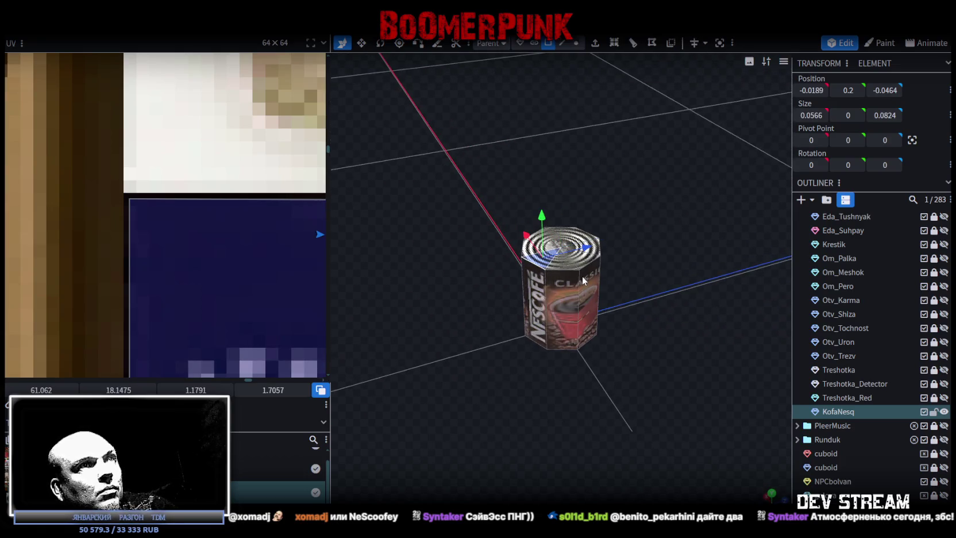
pyautogui.click(856, 415)
pyautogui.write('1')
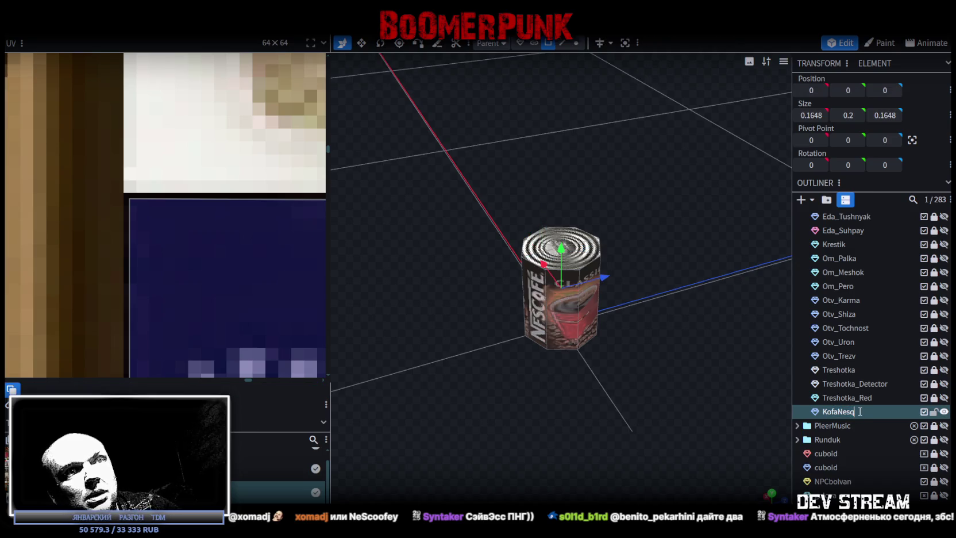
pyautogui.click(846, 413)
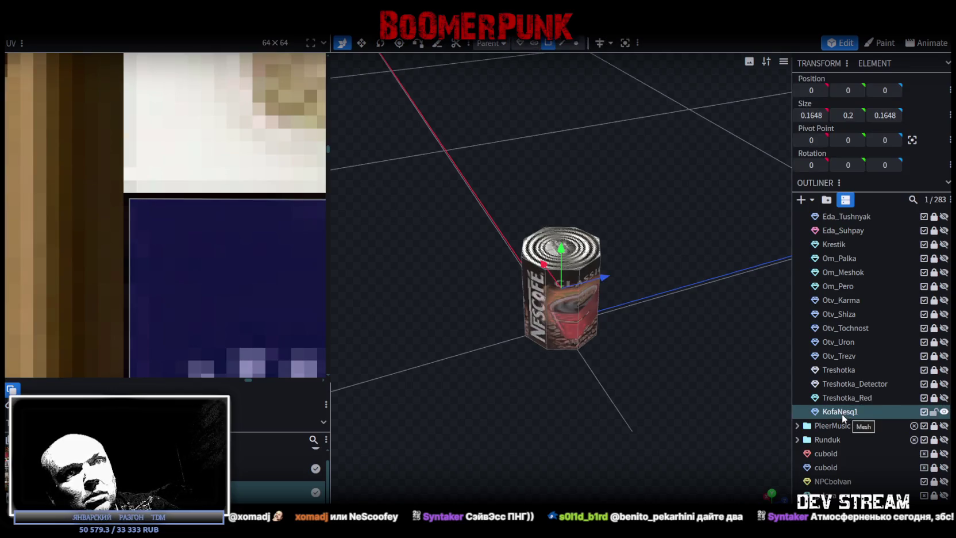
pyautogui.hotkey('ctrl', 'd')
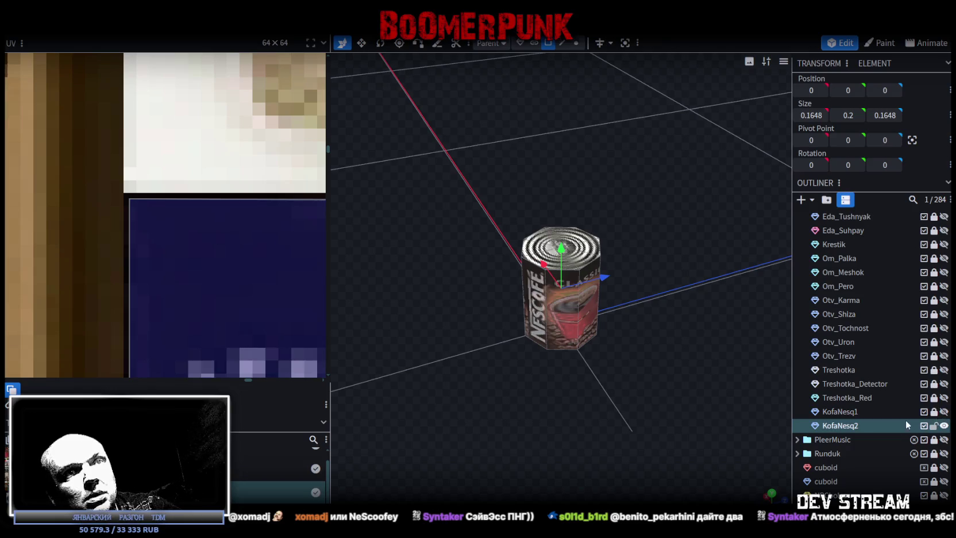
# Step: Select the six top-face triangles and inset them into a smaller octagon
pyautogui.moveTo(759, 356); pyautogui.dragTo(684, 195)
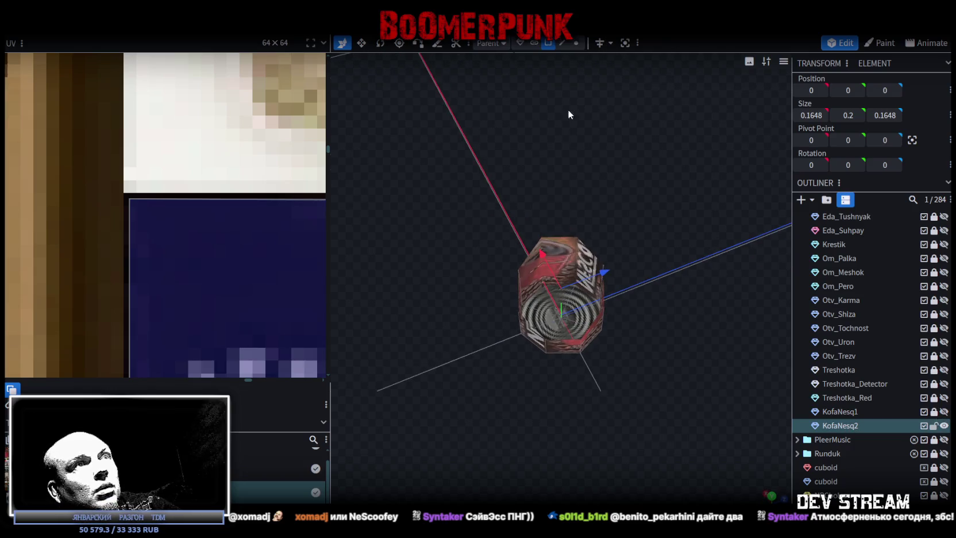
pyautogui.click(581, 256)
pyautogui.moveTo(580, 257)
pyautogui.mouseDown()
pyautogui.moveTo(668, 277)
pyautogui.moveTo(719, 320)
pyautogui.moveTo(563, 263)
pyautogui.mouseUp()
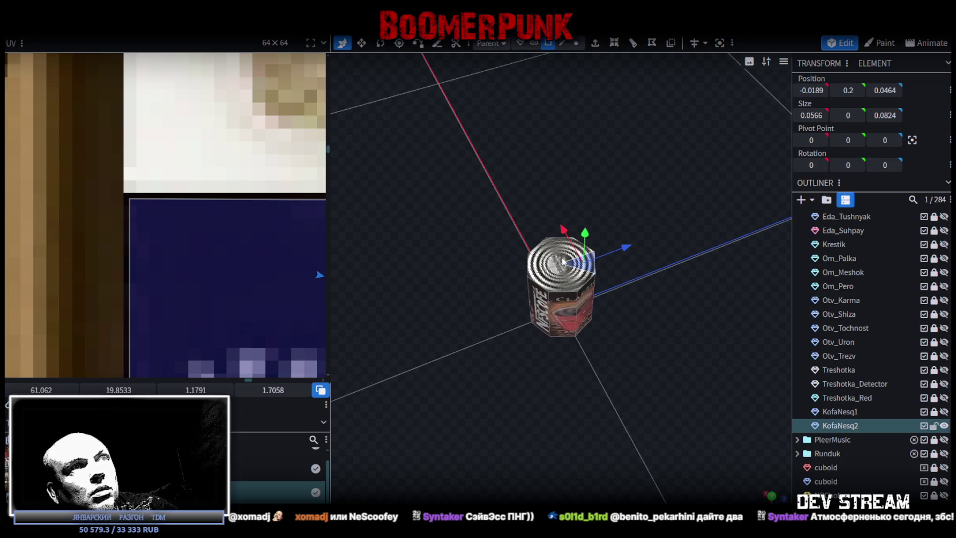
pyautogui.keyDown('shift'); pyautogui.click(579, 248); pyautogui.keyUp('shift')
pyautogui.keyDown('shift'); pyautogui.click(549, 245); pyautogui.keyUp('shift')
pyautogui.keyDown('shift'); pyautogui.click(540, 267); pyautogui.keyUp('shift')
pyautogui.keyDown('shift'); pyautogui.click(555, 281); pyautogui.keyUp('shift')
pyautogui.keyDown('shift'); pyautogui.click(575, 280); pyautogui.keyUp('shift')
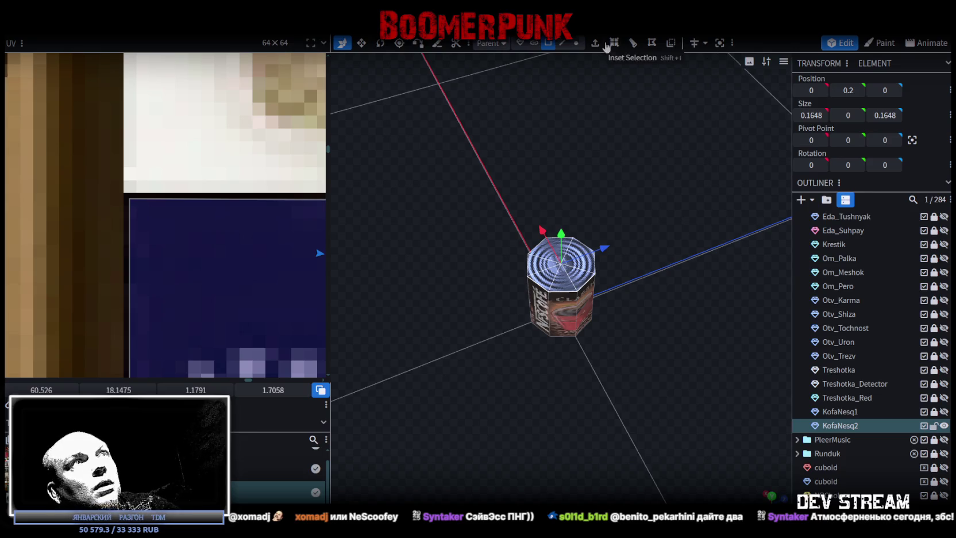
pyautogui.click(613, 44)
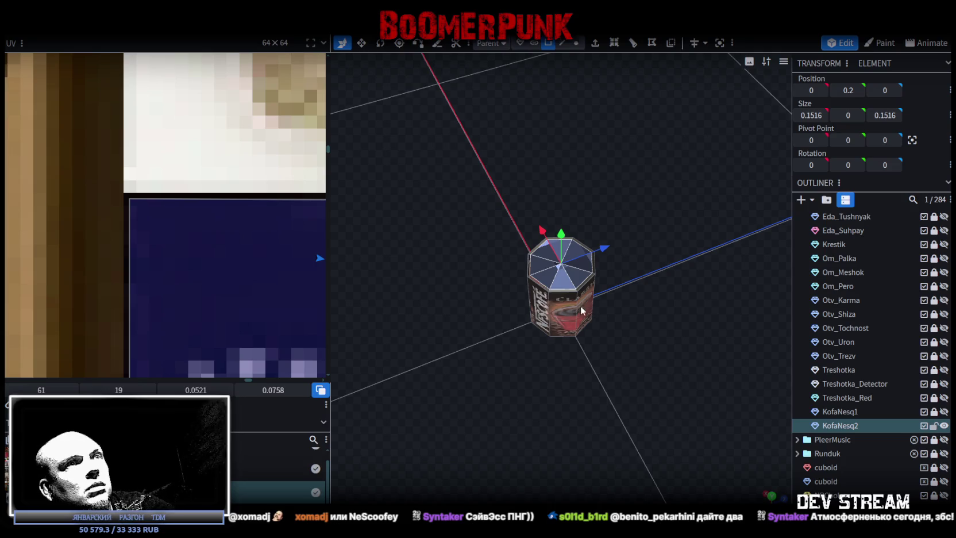
# Step: Extrude the duplicate's top face with an extend value of -0.1
pyautogui.moveTo(582, 310); pyautogui.dragTo(652, 61)
pyautogui.click(595, 43)
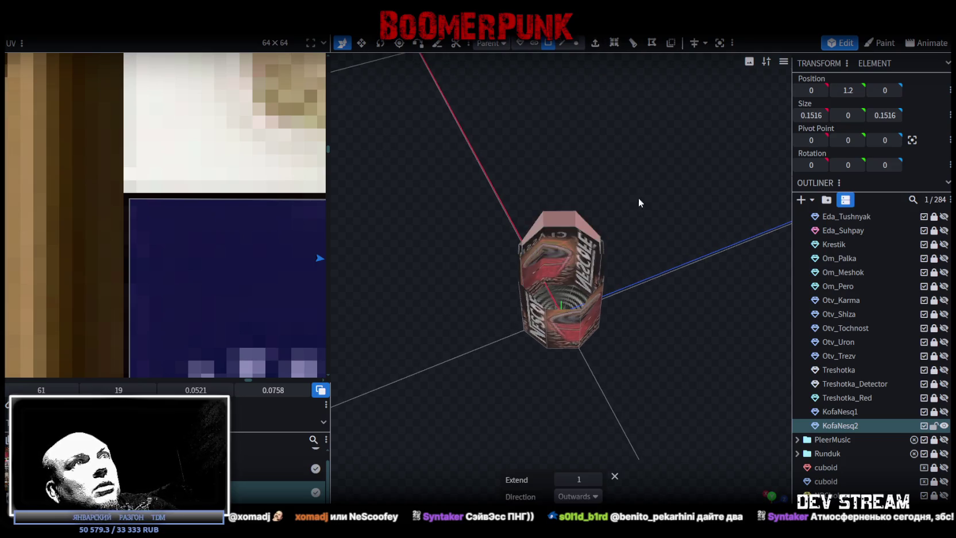
pyautogui.moveTo(669, 263)
pyautogui.mouseDown()
pyautogui.moveTo(629, 192)
pyautogui.moveTo(618, 196)
pyautogui.moveTo(668, 267)
pyautogui.moveTo(641, 322)
pyautogui.mouseUp()
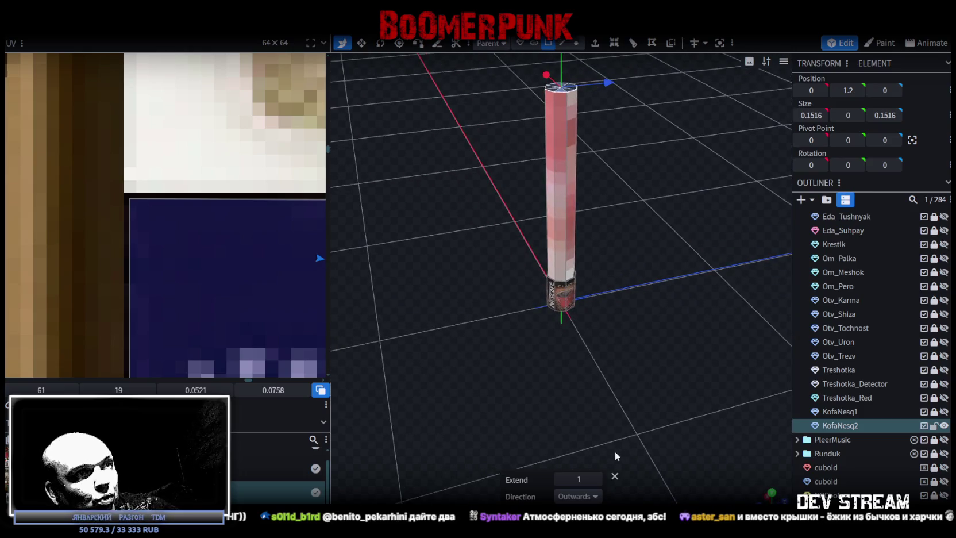
pyautogui.click(561, 481)
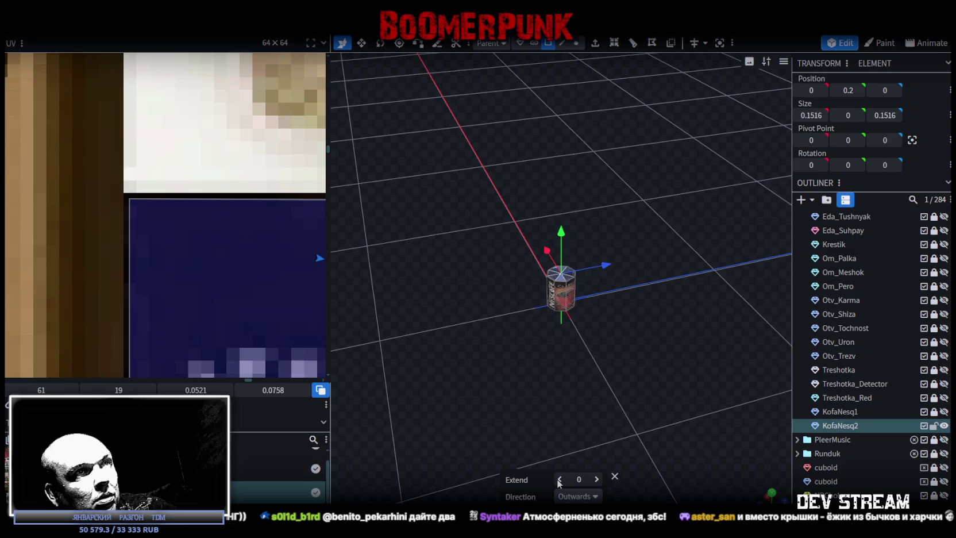
pyautogui.click(599, 481)
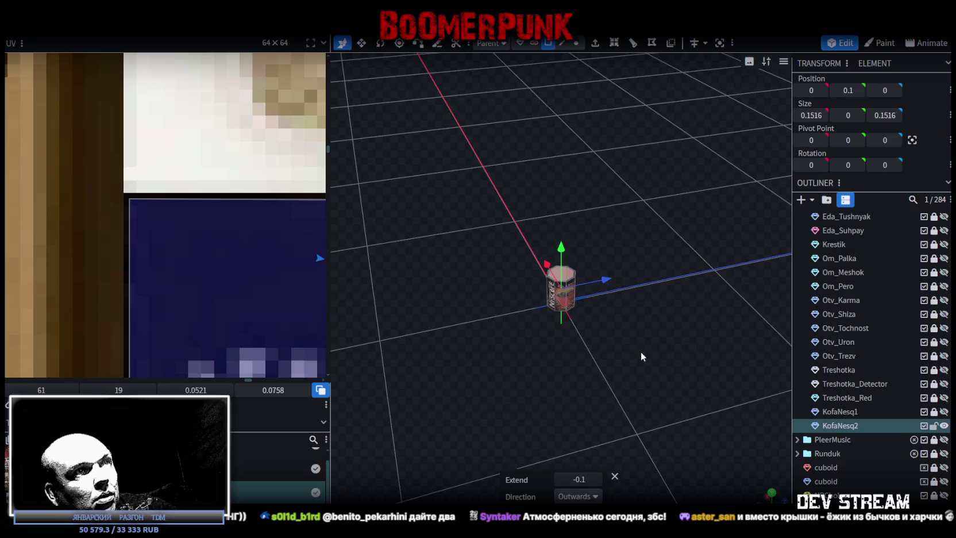
pyautogui.moveTo(676, 385)
pyautogui.mouseDown()
pyautogui.moveTo(693, 386)
pyautogui.moveTo(679, 420)
pyautogui.moveTo(674, 382)
pyautogui.moveTo(698, 371)
pyautogui.moveTo(657, 327)
pyautogui.moveTo(621, 258)
pyautogui.mouseUp()
# Step: Box-select the top vertices, then reselect the can's top face in face mode
pyautogui.click(576, 44)
pyautogui.moveTo(489, 207)
pyautogui.mouseDown()
pyautogui.moveTo(640, 259)
pyautogui.moveTo(659, 308)
pyautogui.mouseUp()
pyautogui.click(548, 43)
pyautogui.moveTo(663, 164)
pyautogui.mouseDown()
pyautogui.moveTo(658, 272)
pyautogui.moveTo(702, 428)
pyautogui.mouseUp()
# Step: Enlarge the lid's octagonal UV face and move it onto the headphones tile
pyautogui.scroll(5, 560, 282)
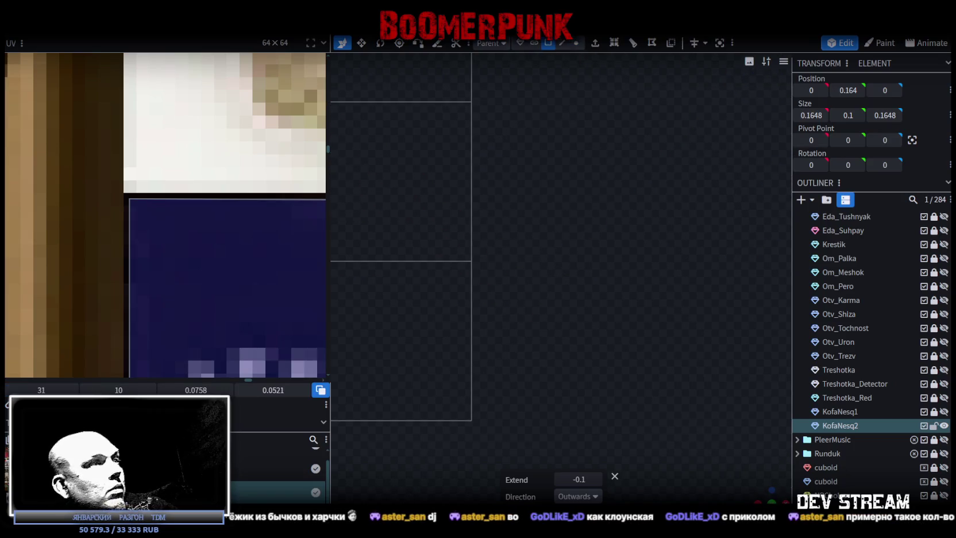
pyautogui.scroll(-8, 109, 261)
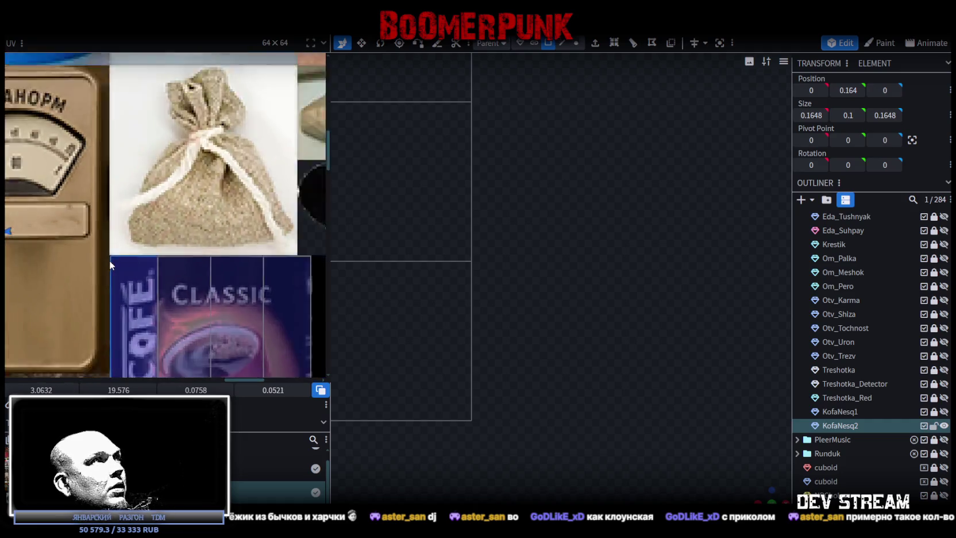
pyautogui.scroll(6, 80, 255)
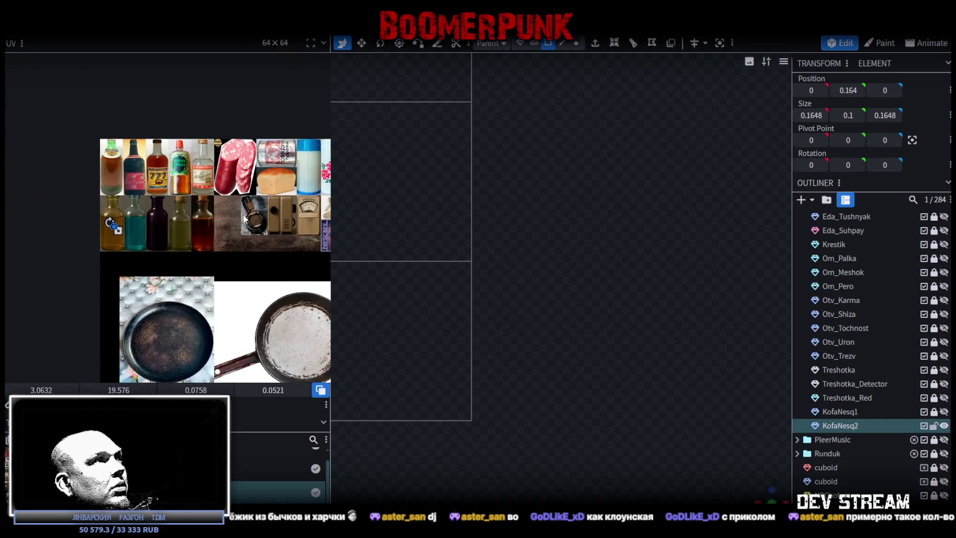
pyautogui.moveTo(180, 219)
pyautogui.mouseDown()
pyautogui.moveTo(53, 240)
pyautogui.moveTo(47, 233)
pyautogui.mouseUp()
pyautogui.scroll(4, 107, 239)
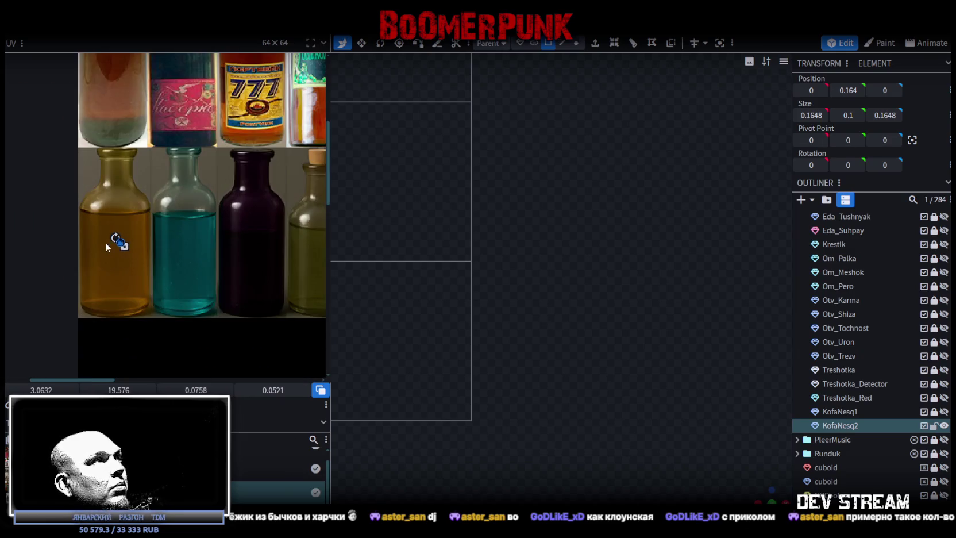
pyautogui.moveTo(156, 269); pyautogui.dragTo(222, 284)
pyautogui.scroll(-5, 222, 284)
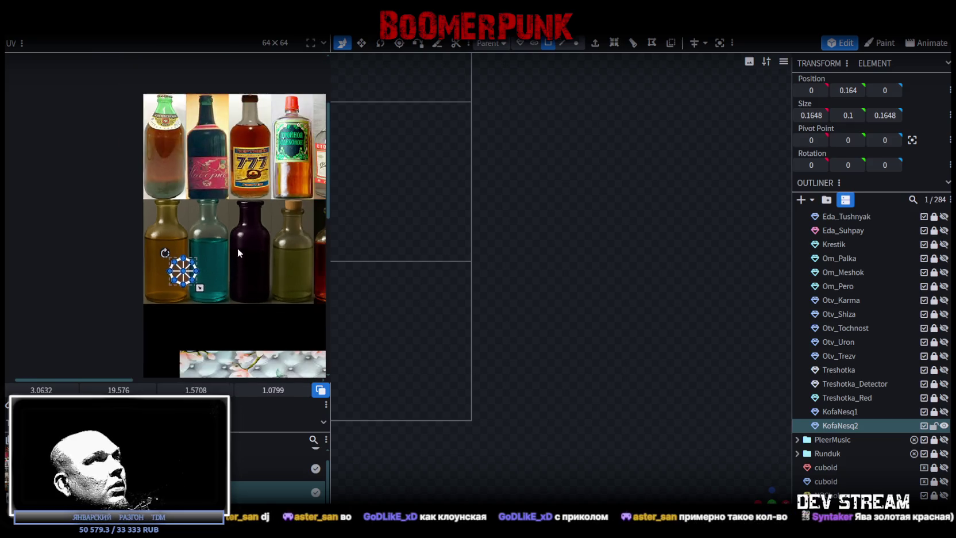
pyautogui.moveTo(43, 267)
pyautogui.mouseDown()
pyautogui.moveTo(252, 261)
pyautogui.moveTo(293, 242)
pyautogui.mouseUp()
# Step: Nudge the lid UV onto the ear cup and shrink it to fit
pyautogui.scroll(3, 172, 258)
pyautogui.scroll(3, 150, 266)
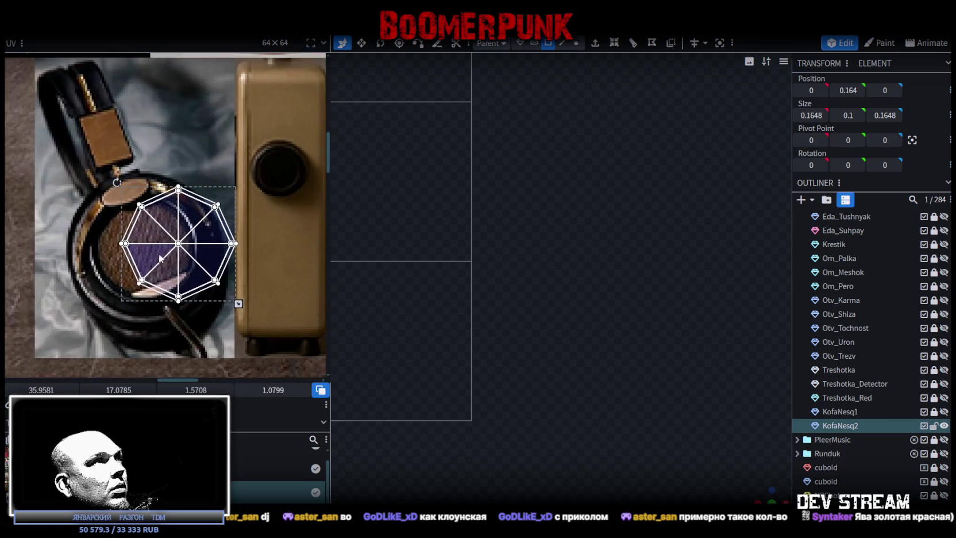
pyautogui.moveTo(154, 256); pyautogui.dragTo(125, 274)
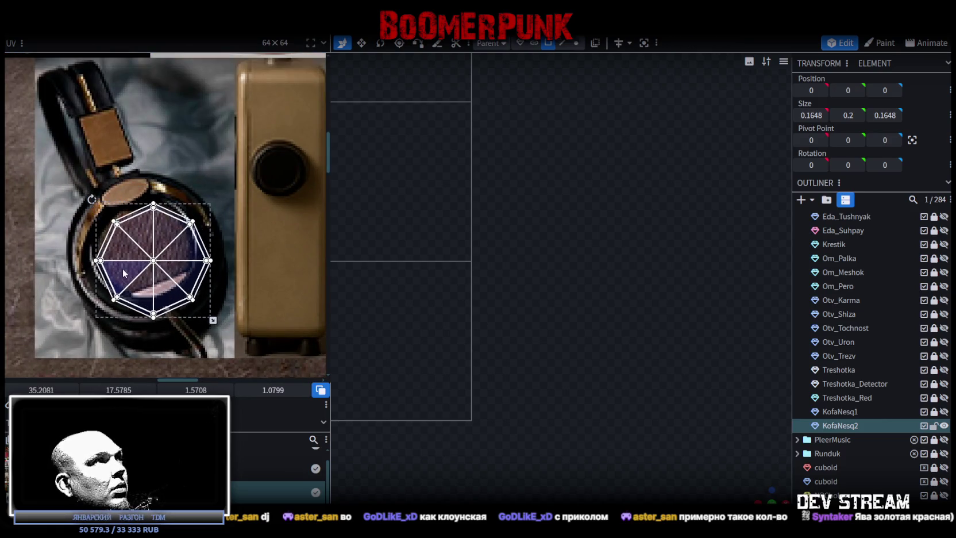
pyautogui.moveTo(215, 321)
pyautogui.mouseDown()
pyautogui.moveTo(146, 252)
pyautogui.moveTo(174, 246)
pyautogui.mouseUp()
pyautogui.scroll(3, 174, 245)
pyautogui.moveTo(199, 300); pyautogui.dragTo(182, 282)
pyautogui.scroll(-3, 209, 274)
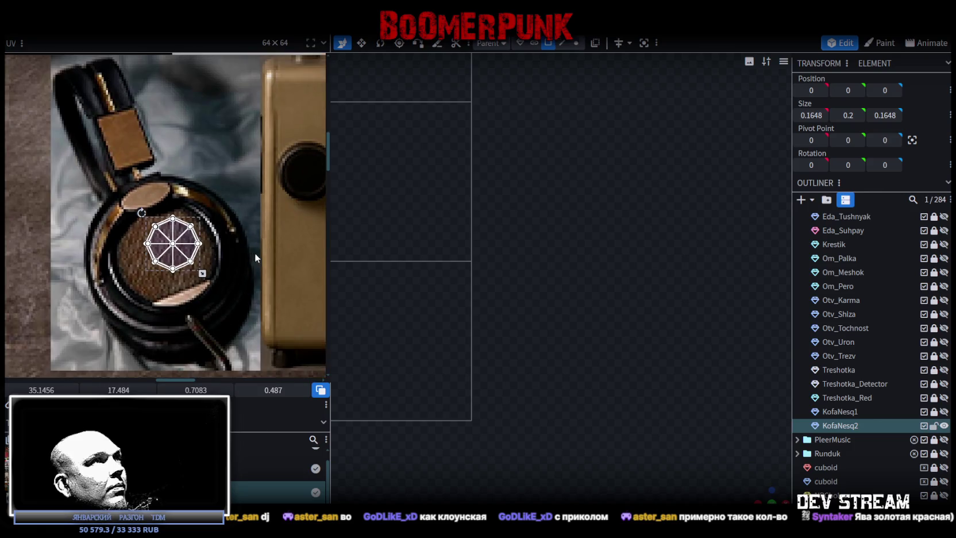
pyautogui.moveTo(255, 257); pyautogui.dragTo(135, 264)
pyautogui.scroll(-5, 211, 283)
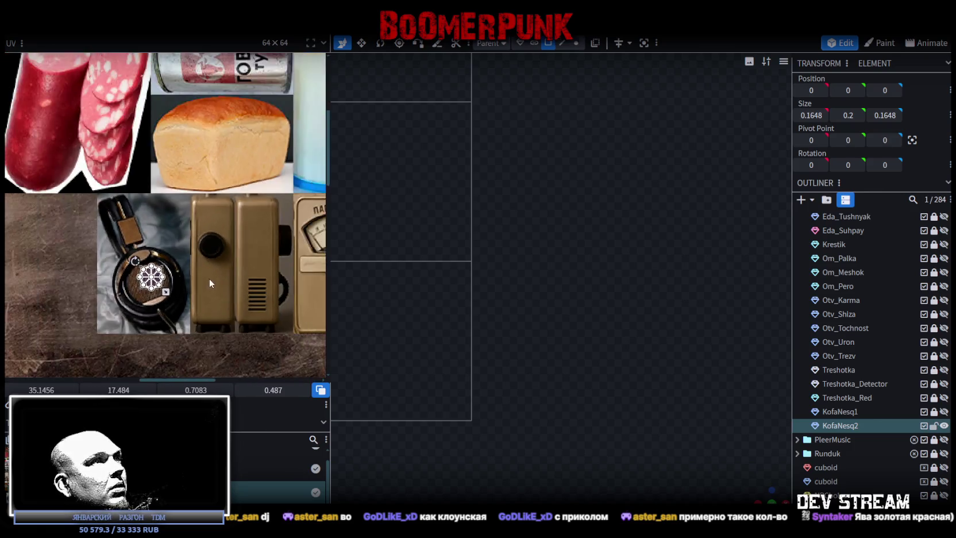
pyautogui.scroll(5, 172, 204)
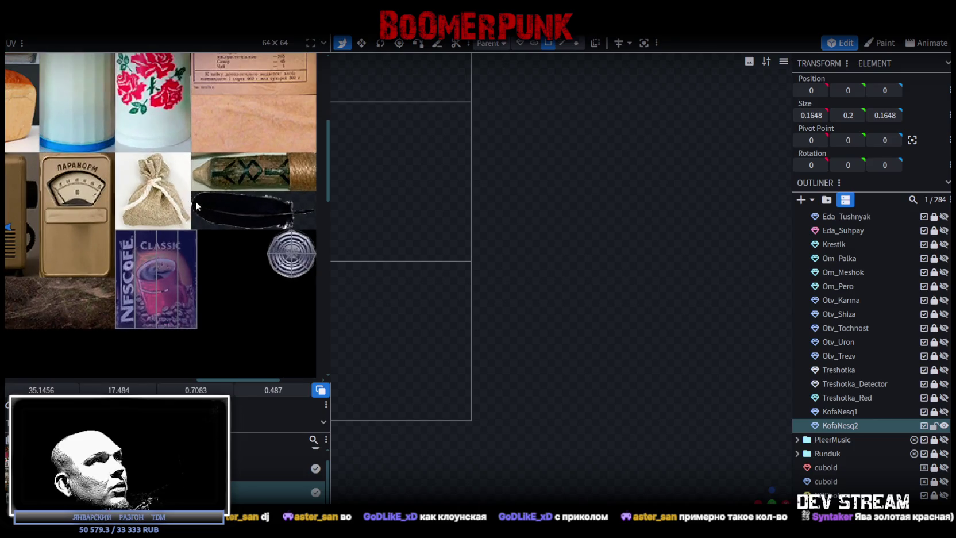
pyautogui.scroll(1, 216, 227)
pyautogui.scroll(-4, 169, 253)
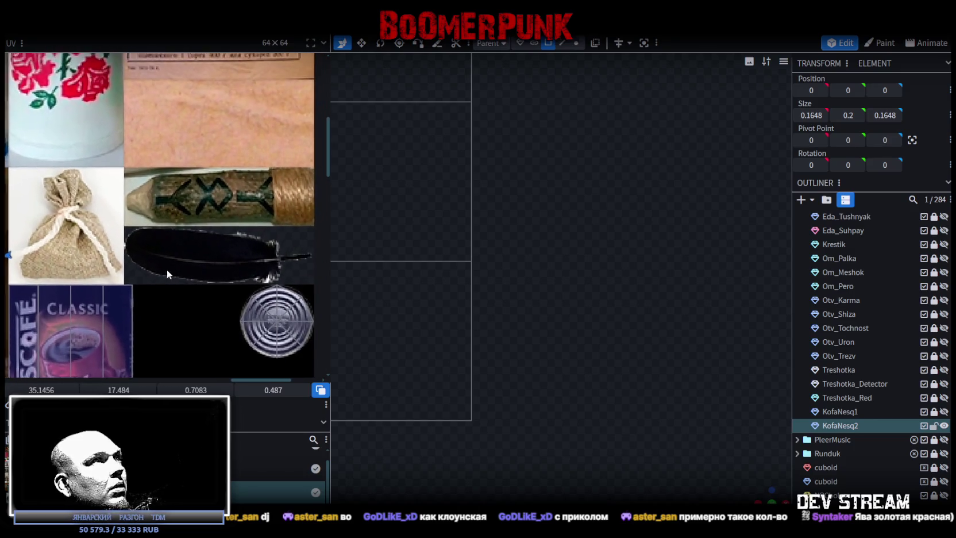
pyautogui.moveTo(151, 253); pyautogui.dragTo(242, 259)
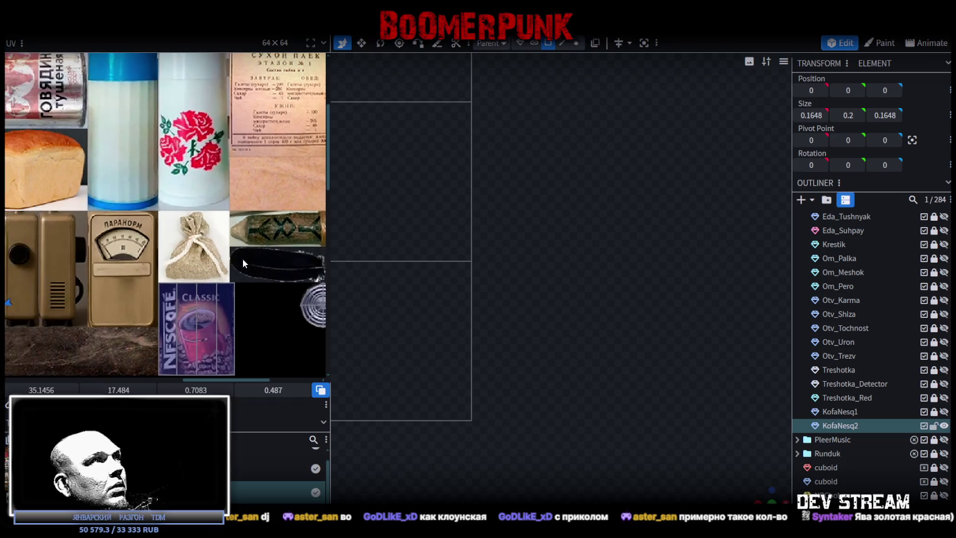